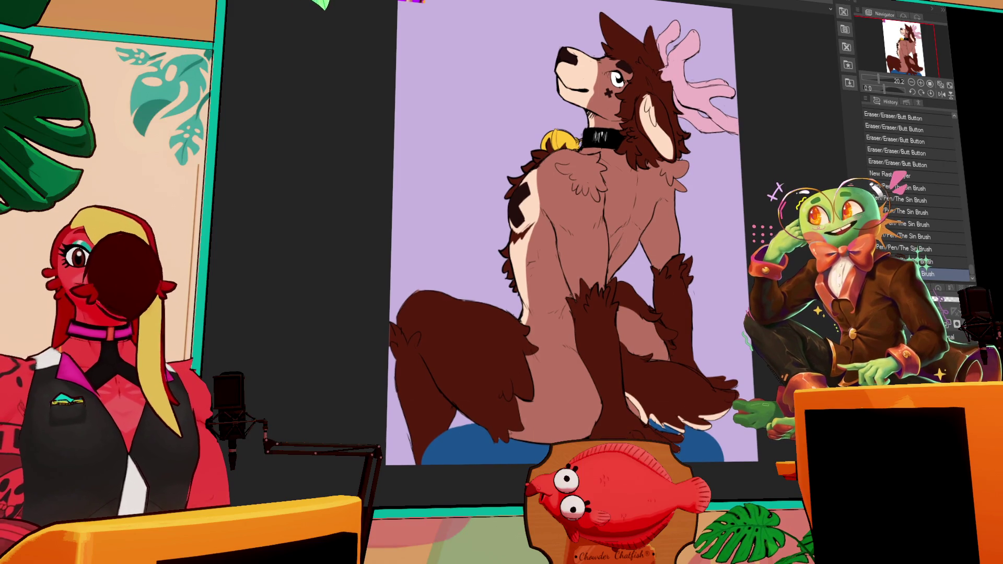
Step: Frame the deer from the canvas top edge and try a first dark stroke on the torso
scroll(575, 235, "down", 1)
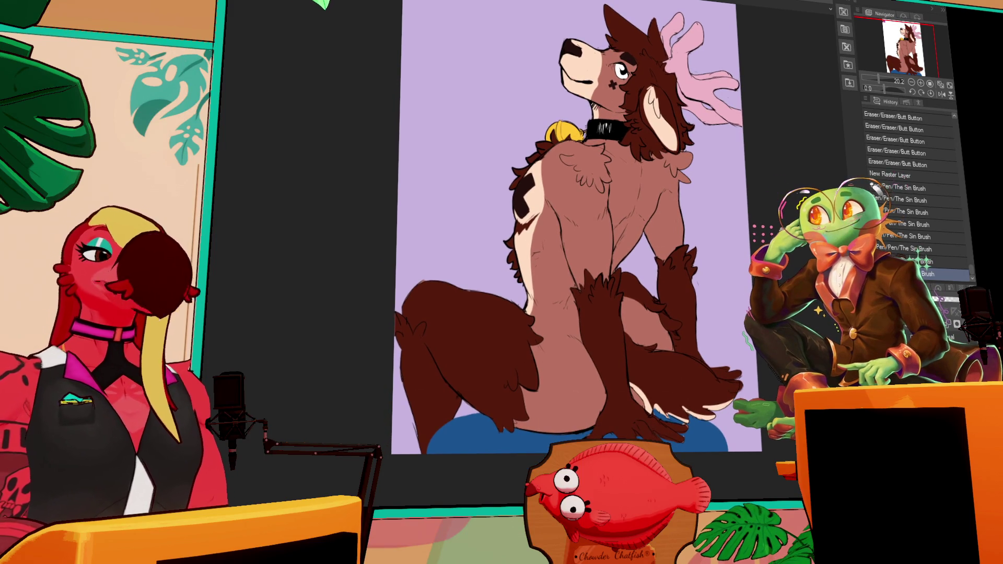
scroll(574, 235, "down", 1)
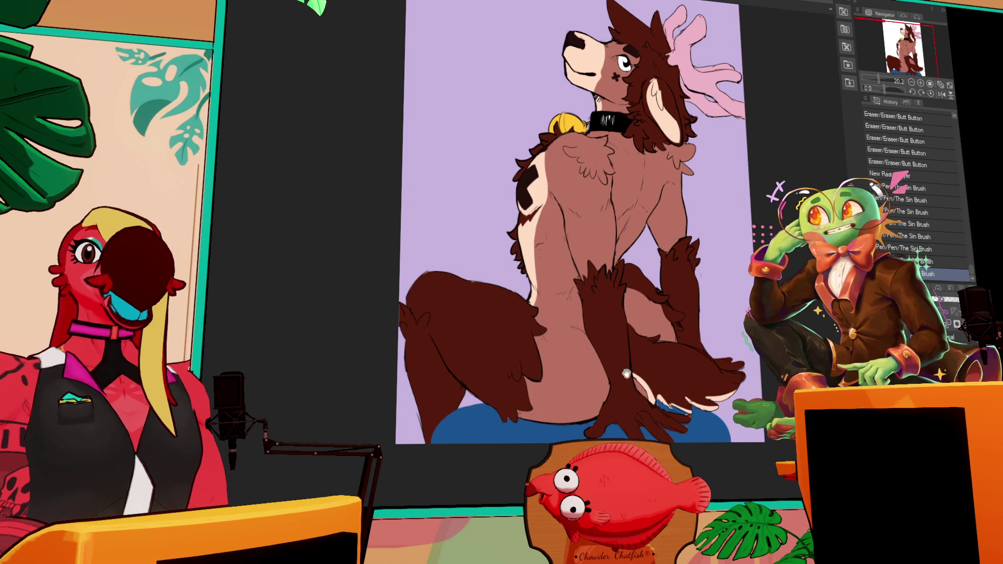
left_click_drag(579, 348, 609, 340)
scroll(735, 275, "up", 5)
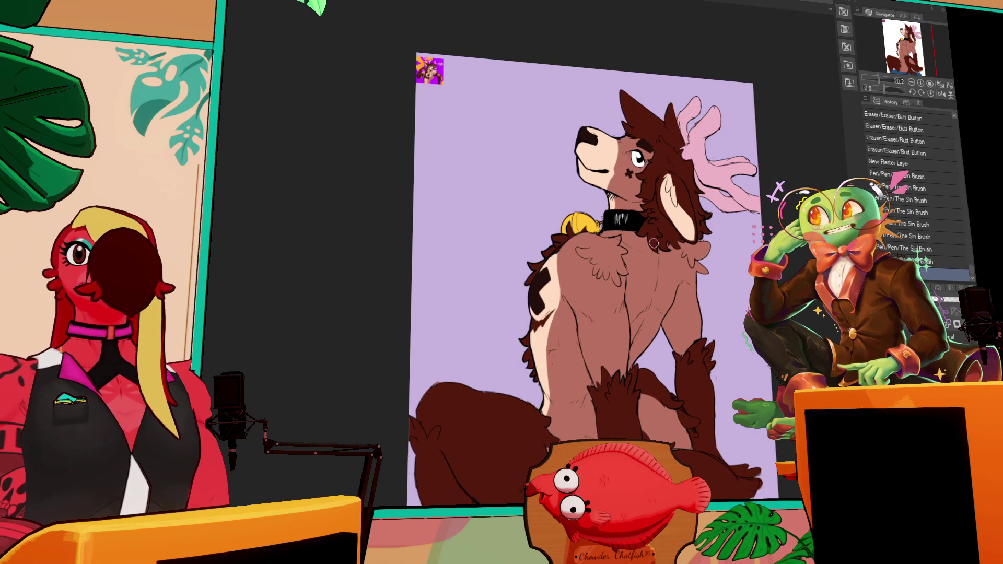
left_click_drag(732, 248, 748, 223)
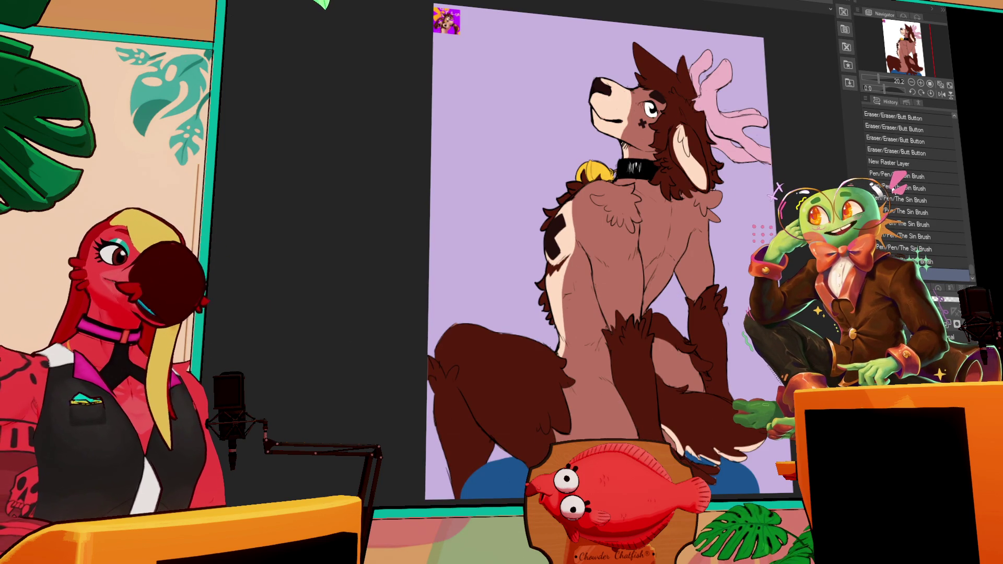
left_click_drag(666, 282, 671, 243)
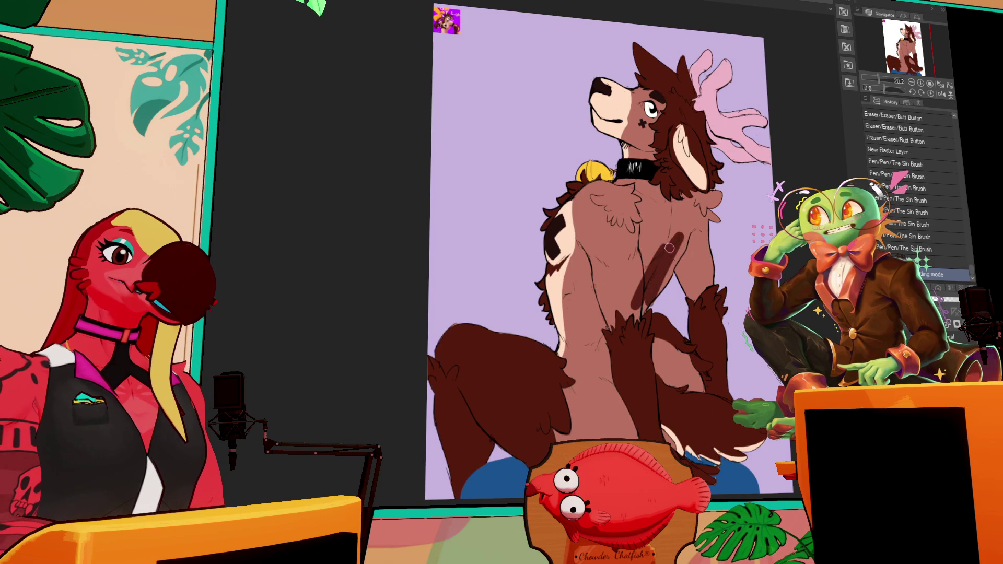
Step: Try several dark oil-paint strokes down the deer's back, undoing each one
key("ctrl+z")
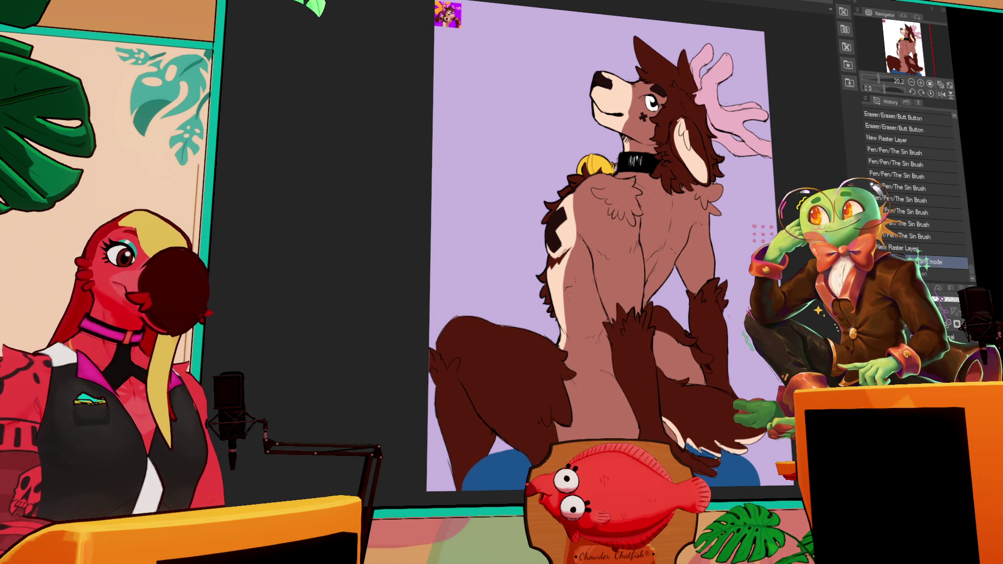
left_click_drag(671, 207, 650, 250)
key("ctrl+z")
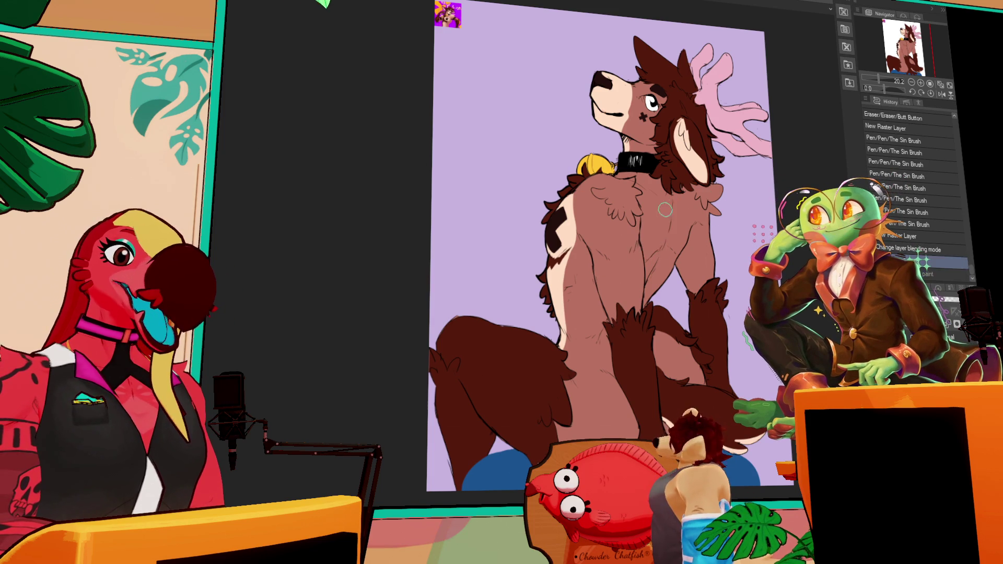
left_click_drag(671, 214, 636, 257)
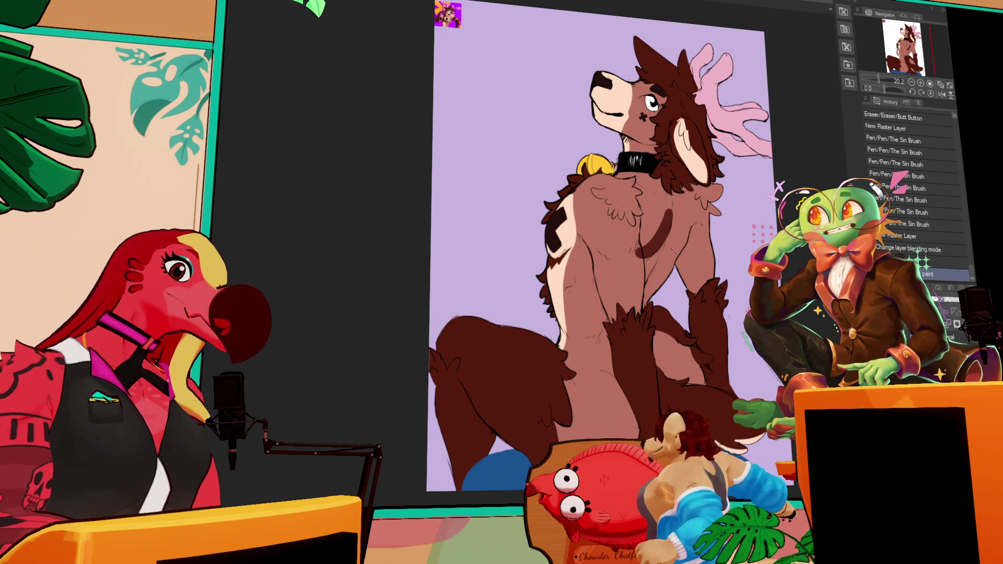
key("ctrl+z")
left_click_drag(669, 210, 639, 254)
key("ctrl+z")
key("ctrl+z")
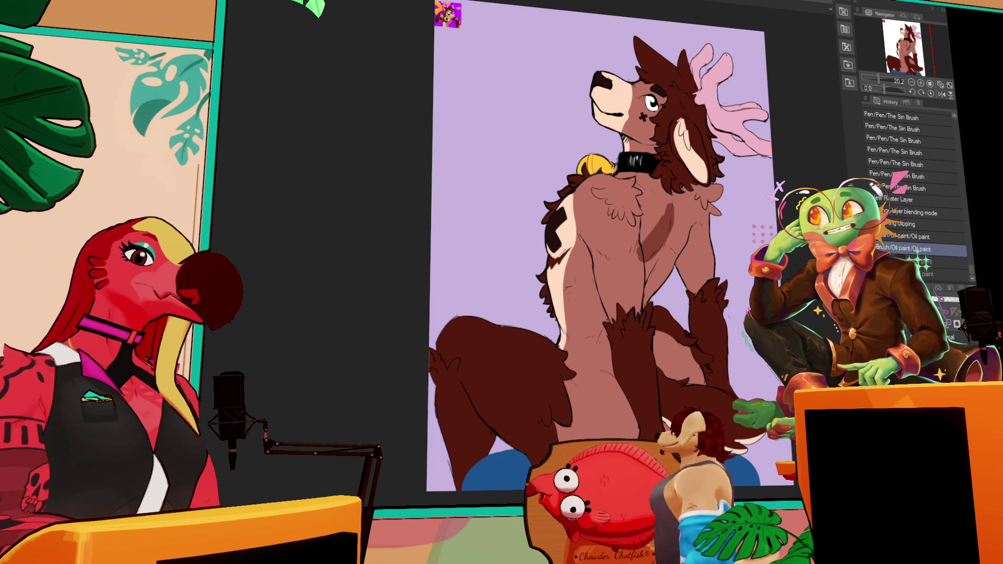
Step: Paint two darker opaque watercolor strokes along the deer's back and shoulder
mouse_move(639, 238)
left_mouse_down()
mouse_move(664, 201)
mouse_move(638, 240)
mouse_move(655, 214)
mouse_move(647, 301)
mouse_move(666, 243)
mouse_move(674, 261)
left_mouse_up()
mouse_move(677, 224)
left_mouse_down()
mouse_move(666, 253)
mouse_move(688, 285)
mouse_move(705, 246)
left_mouse_up()
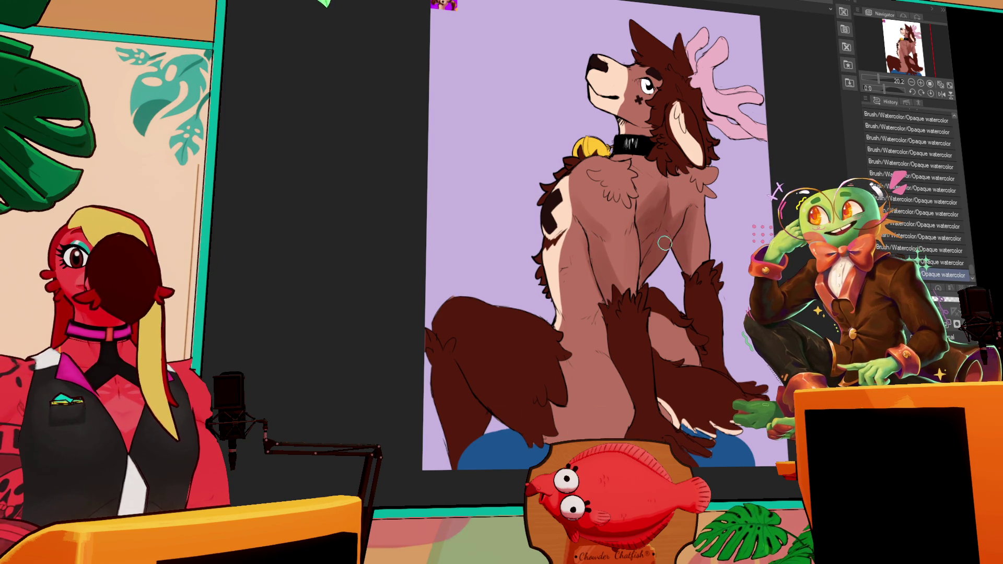
scroll(665, 235, "up", 1)
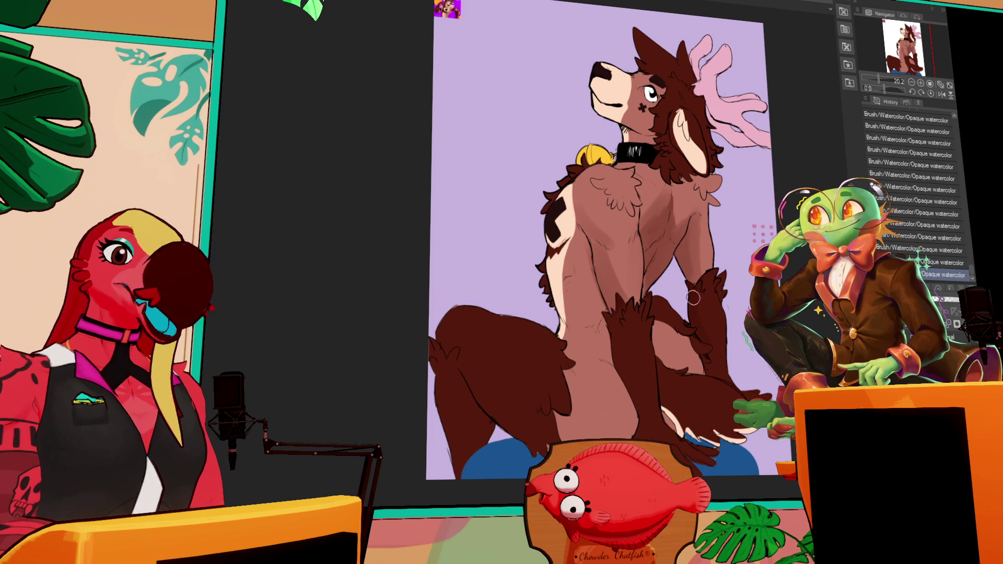
Step: Bring the deer's lower body into view and dab small watercolor shading around the hand
left_click_drag(725, 290, 720, 274)
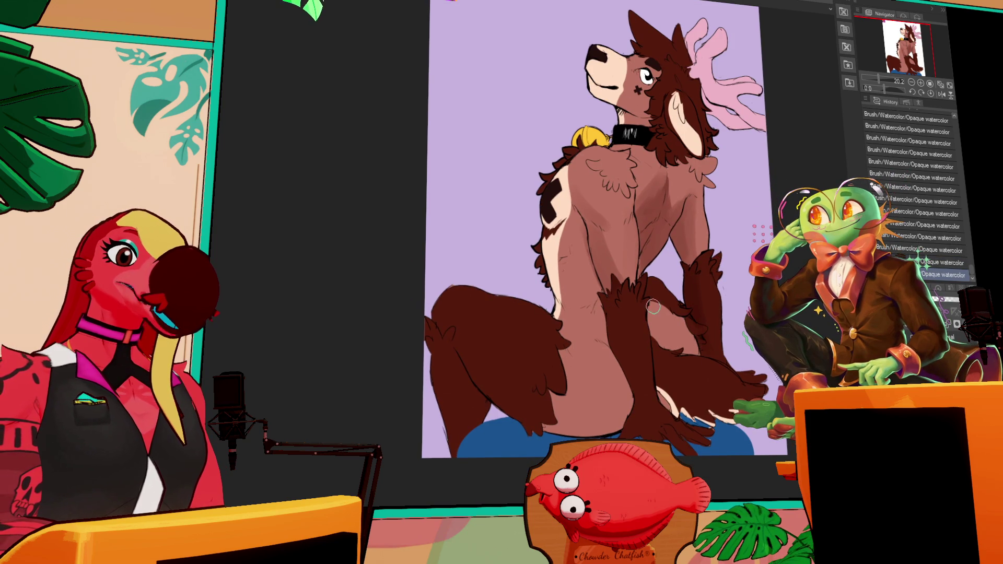
left_click_drag(489, 354, 492, 332)
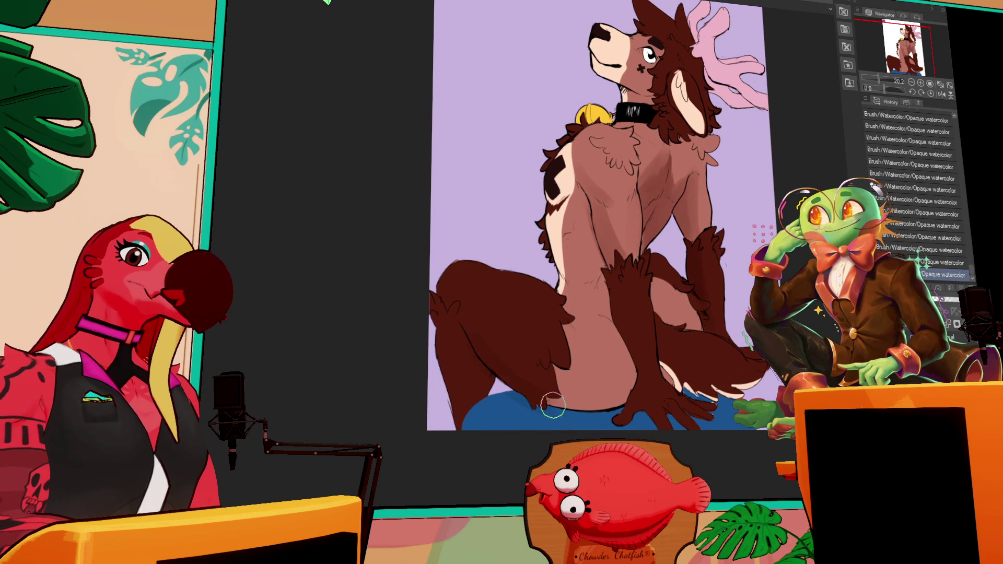
left_click_drag(466, 333, 433, 343)
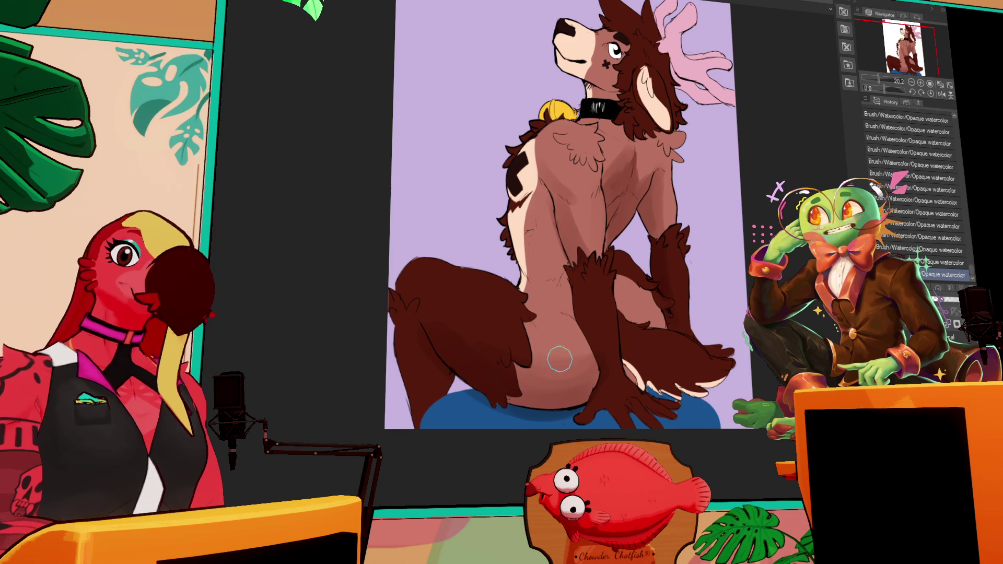
left_click_drag(687, 264, 675, 249)
left_click_drag(705, 313, 694, 287)
mouse_move(616, 327)
left_mouse_down()
mouse_move(612, 319)
mouse_move(617, 326)
left_mouse_up()
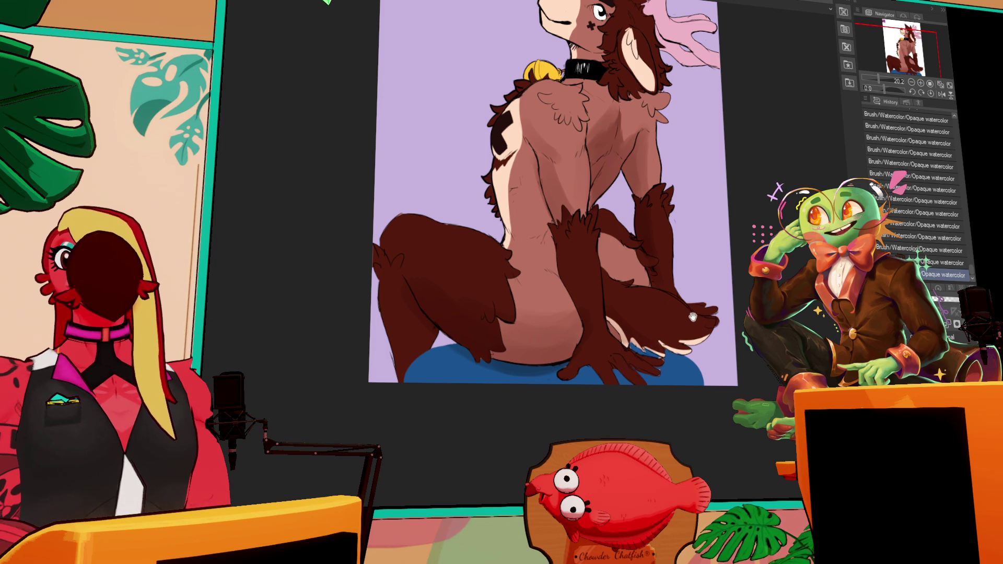
left_click_drag(705, 327, 703, 315)
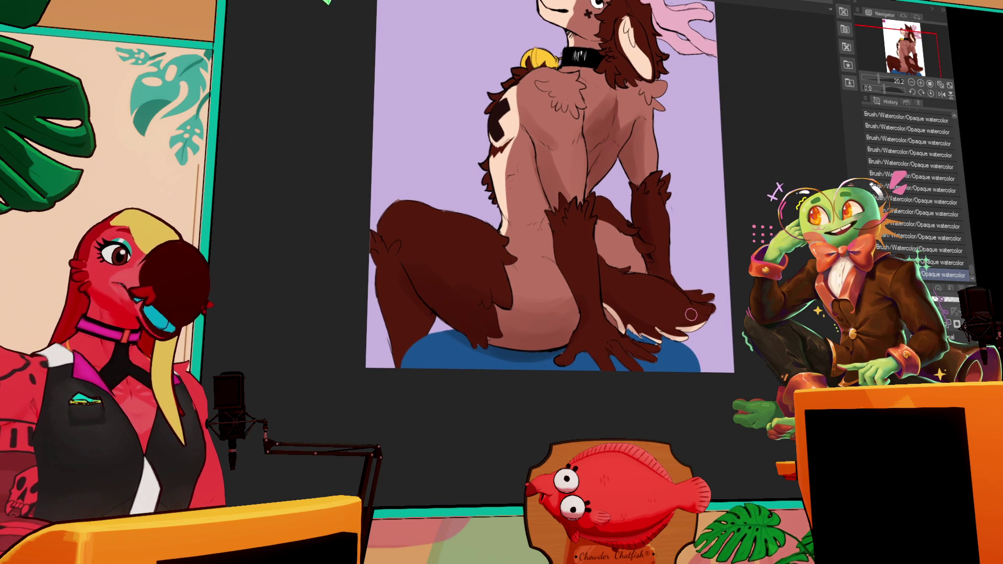
left_click_drag(679, 283, 682, 286)
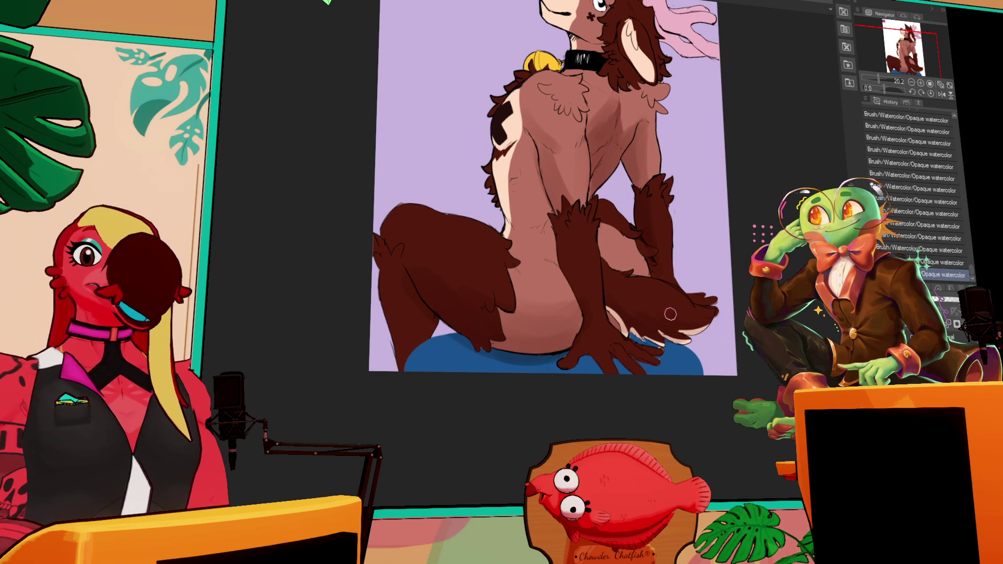
key("ctrl+z")
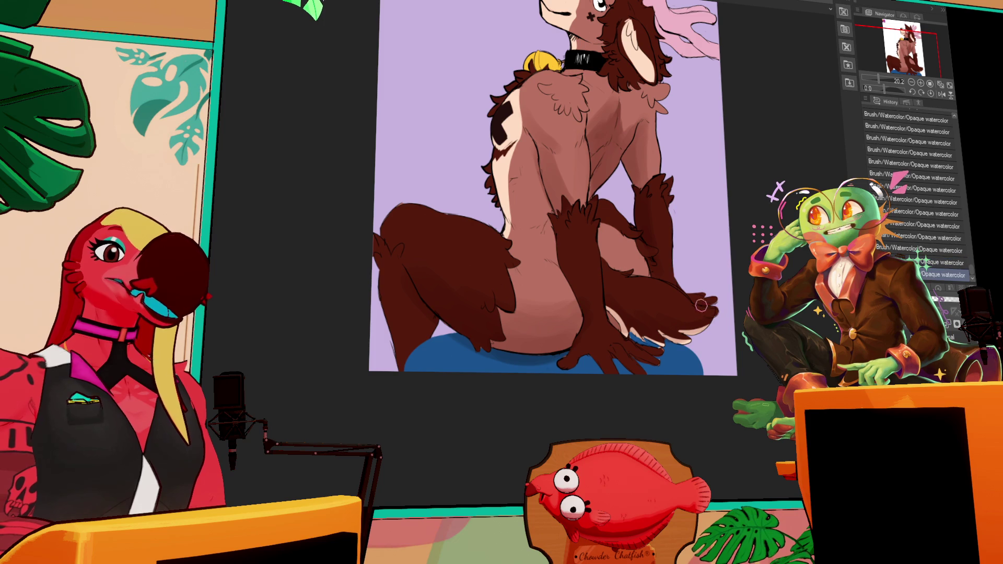
key("ctrl+y")
key("ctrl+z")
key("ctrl+y")
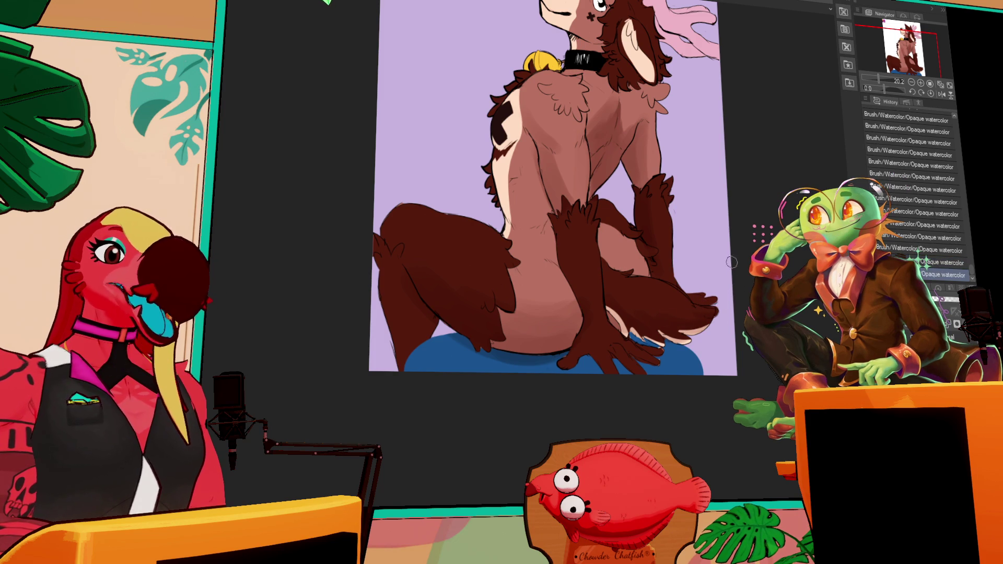
left_click_drag(729, 261, 698, 277)
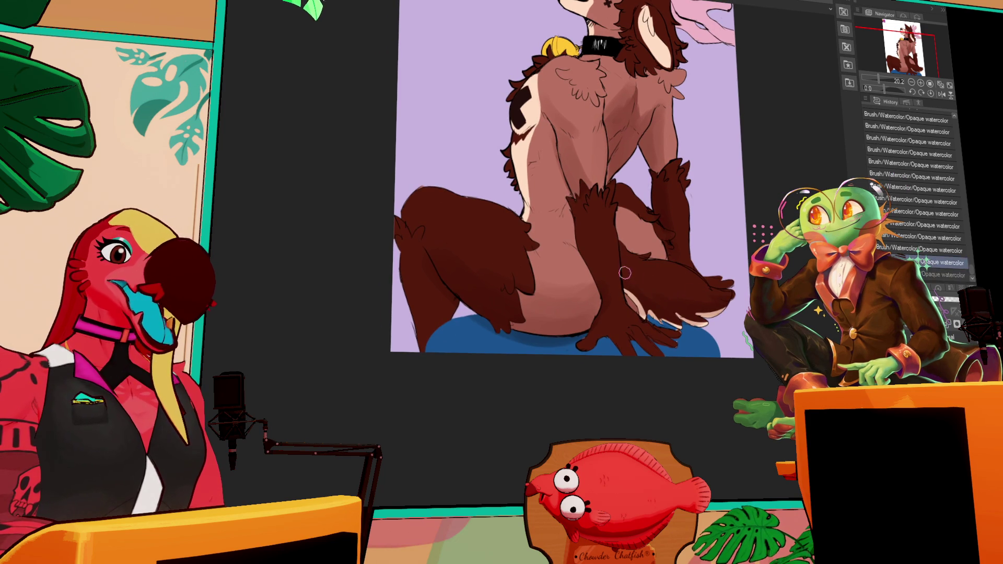
left_click_drag(650, 228, 724, 236)
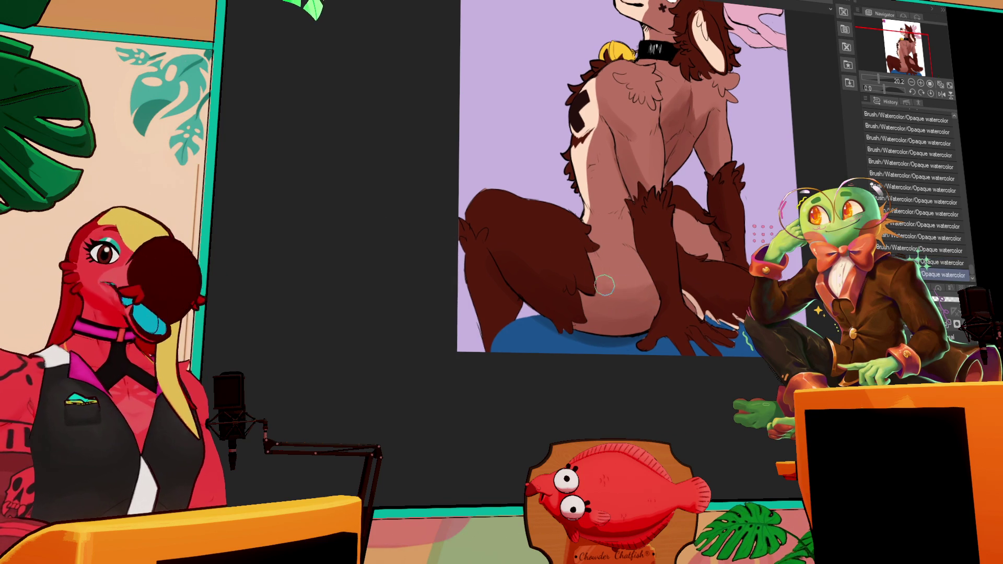
Step: Undo and repaint a watercolor shading stroke on the deer's back
mouse_move(727, 240)
left_mouse_down()
mouse_move(683, 259)
mouse_move(709, 258)
left_mouse_up()
key("ctrl+z")
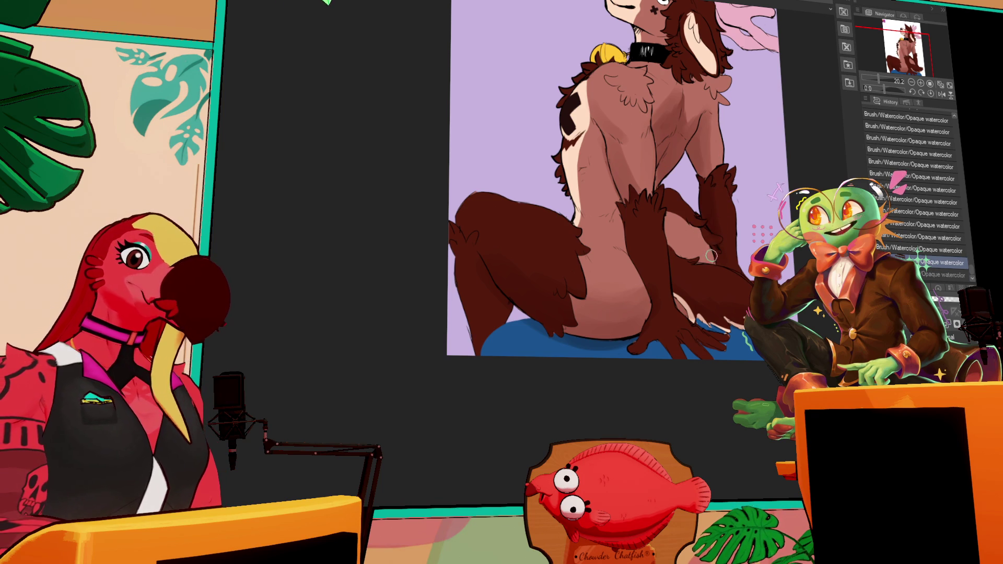
left_click_drag(708, 253, 698, 258)
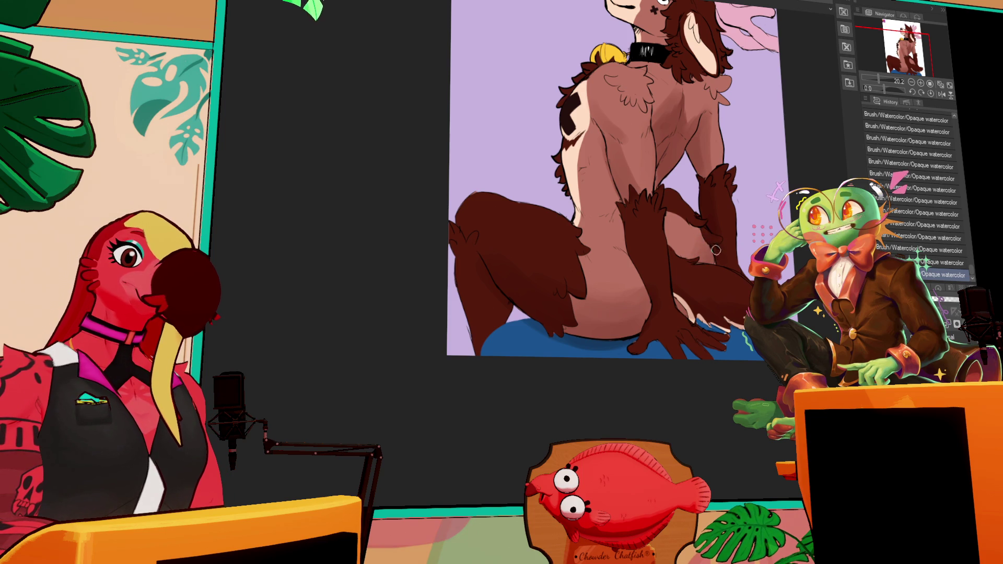
left_click_drag(730, 232, 741, 251)
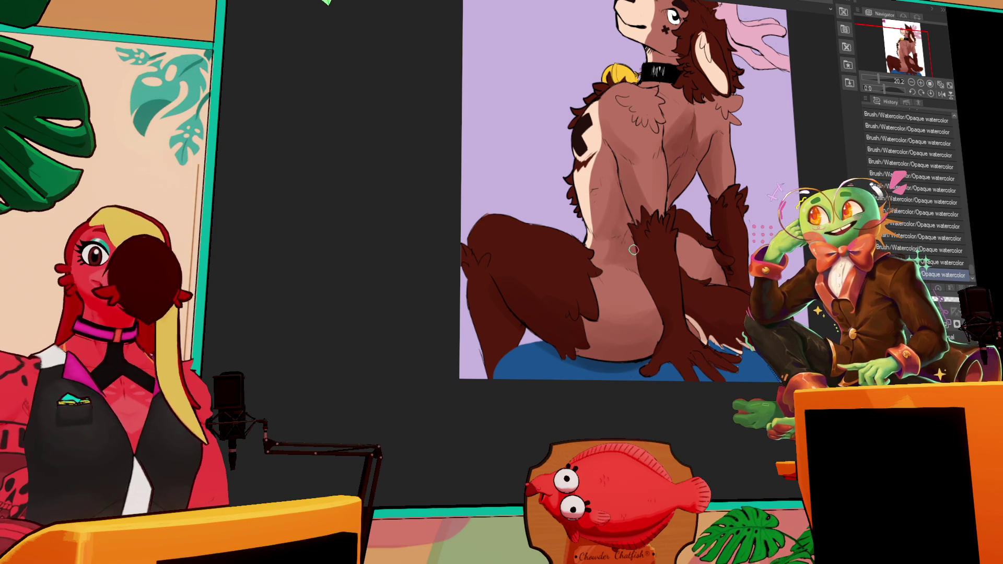
left_click_drag(701, 221, 727, 220)
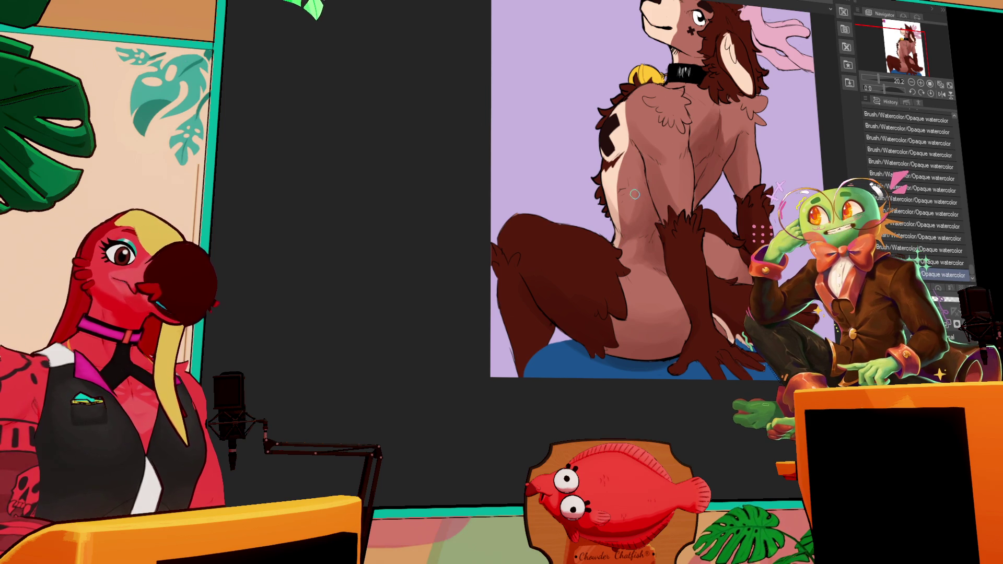
Step: Undo and redo the latest back shading strokes repeatedly to compare them
key("ctrl+z")
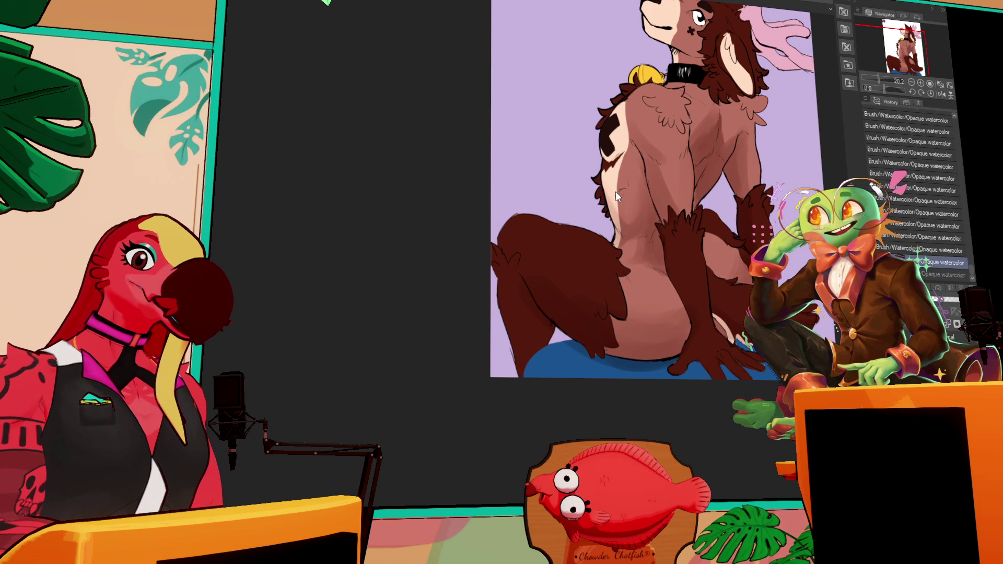
key("ctrl+y")
key("ctrl+z")
key("ctrl+y")
key("ctrl+z")
key("ctrl+y")
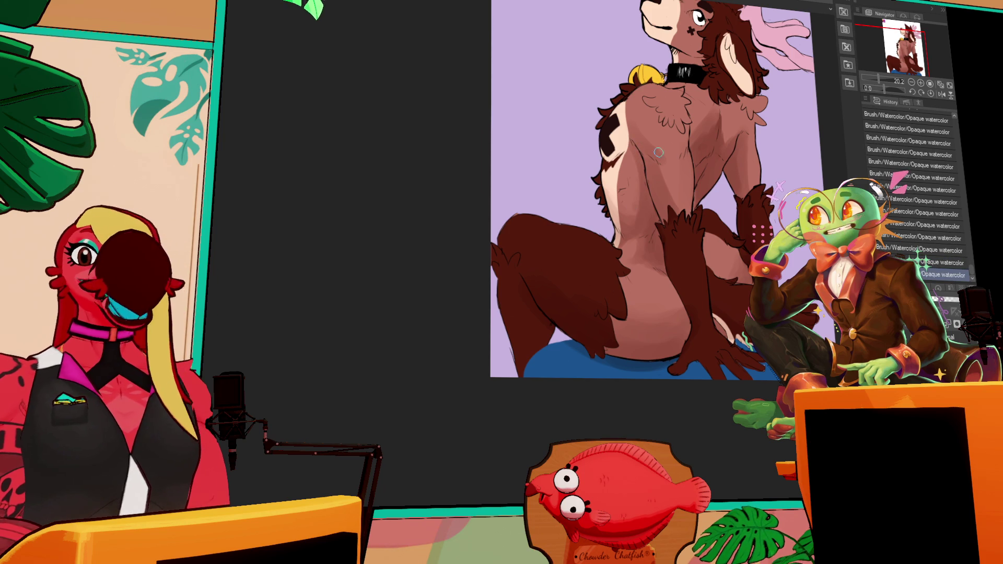
scroll(650, 153, "up", 1)
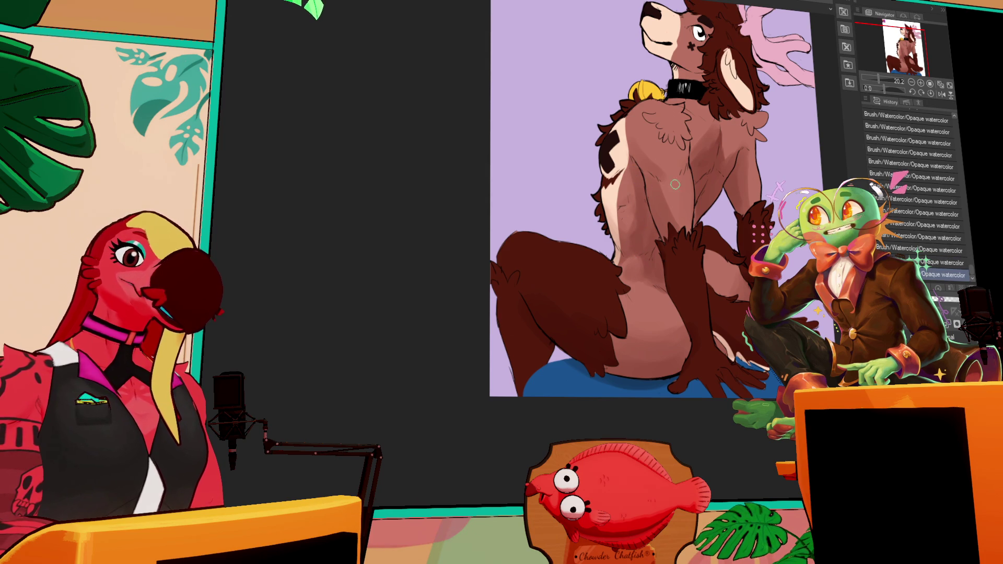
key("ctrl+z")
key("ctrl+y")
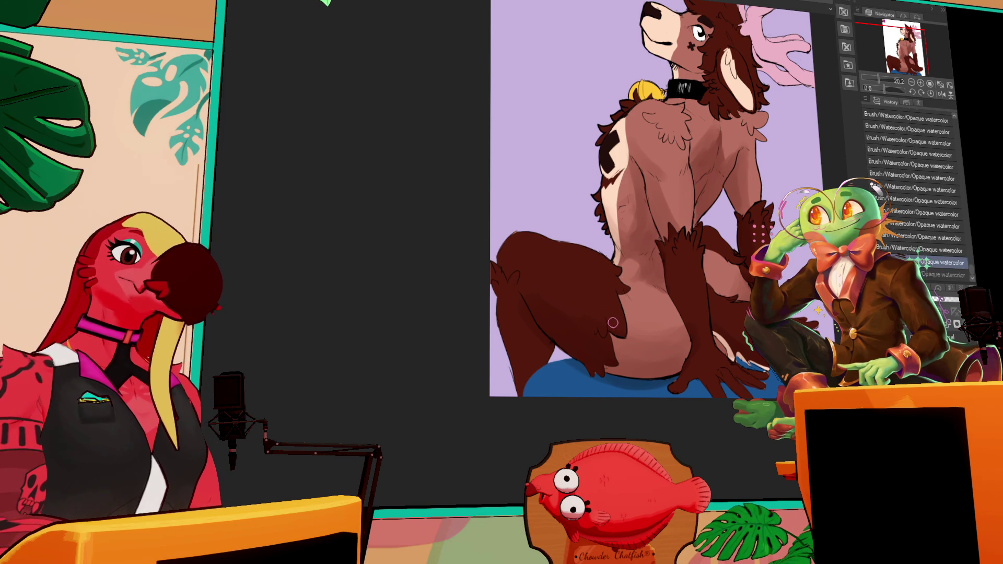
key("ctrl+z")
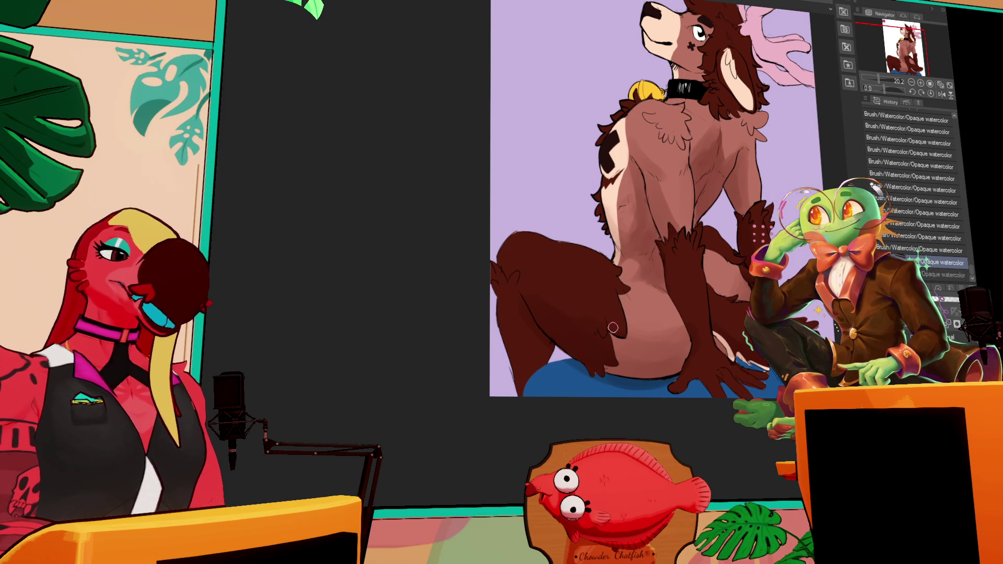
key("ctrl+y")
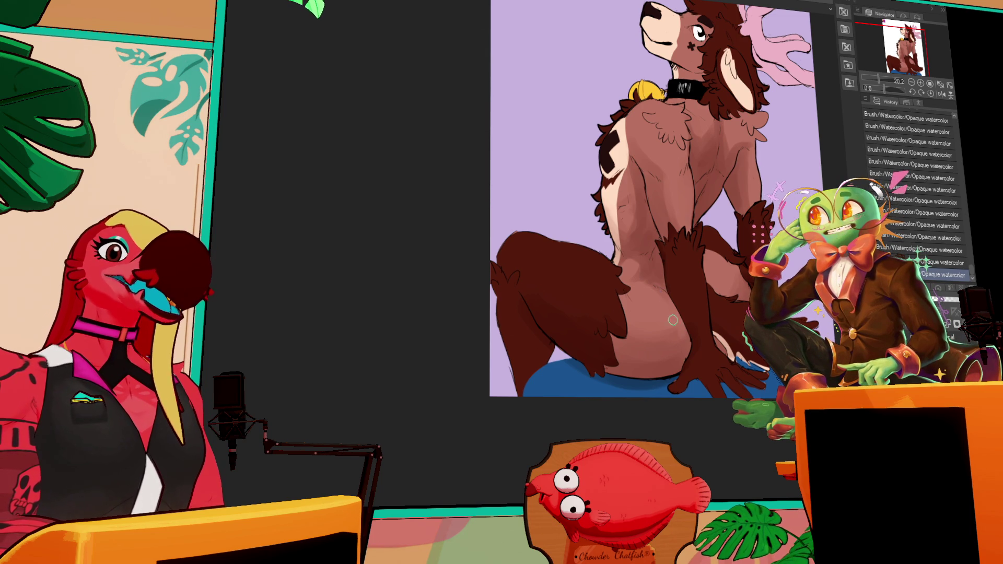
Step: Undo the last watercolor stroke and shift the view left across the deer's body
key("ctrl+z")
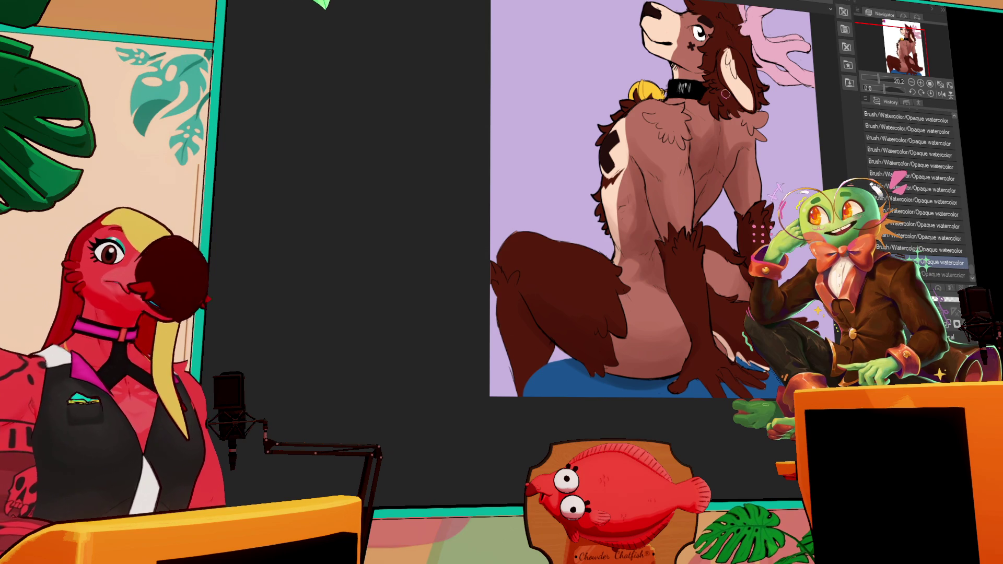
left_click_drag(742, 263, 599, 241)
Step: Add a watercolor stroke on the rump, frame the legs, and compare it with undo/redo
left_click(514, 258)
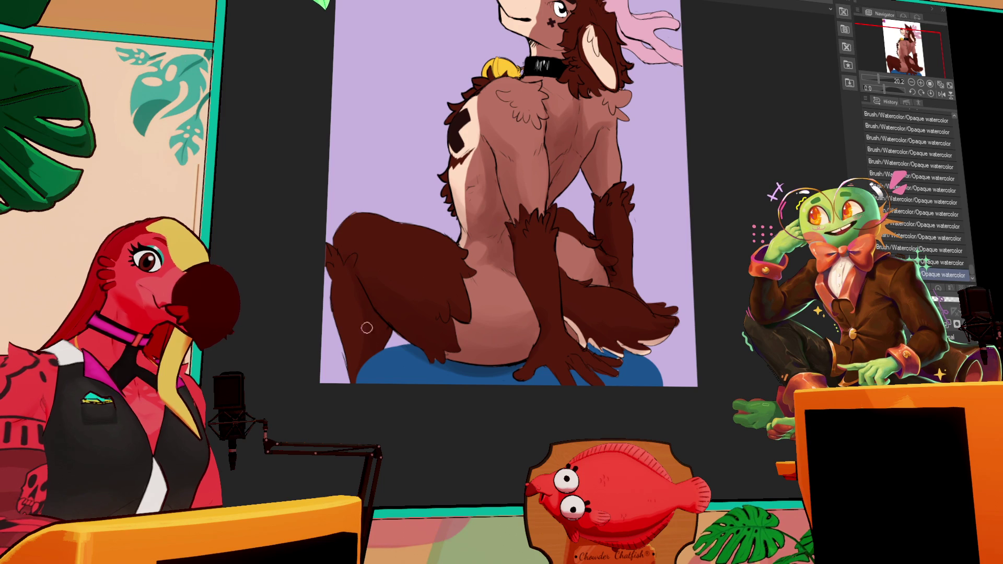
left_click_drag(656, 186, 667, 198)
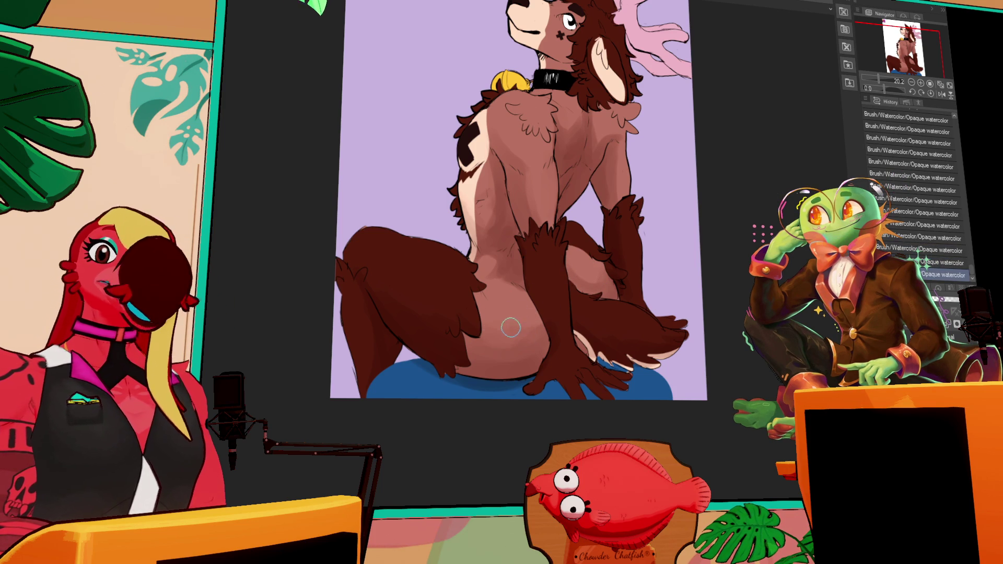
key("ctrl+z")
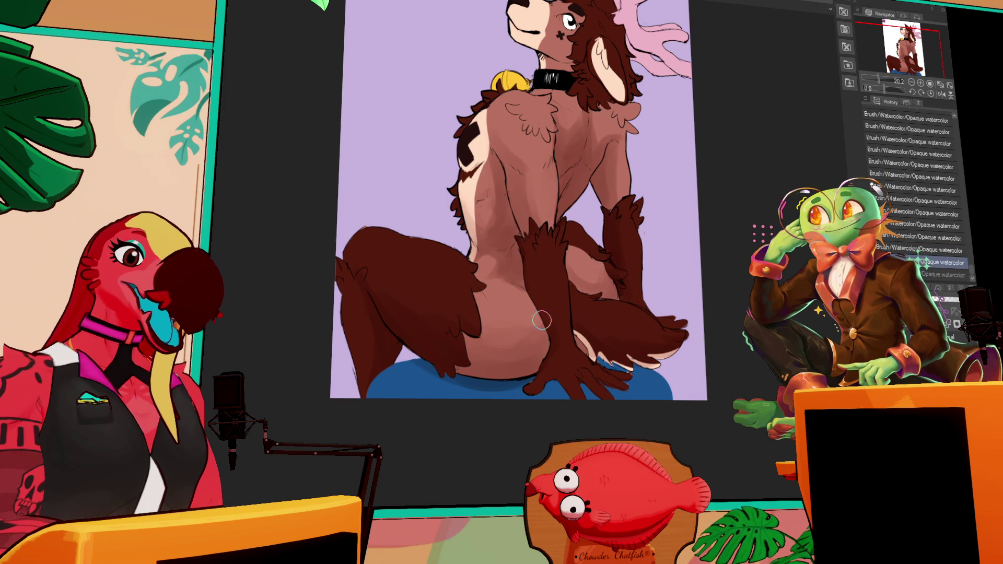
key("ctrl+y")
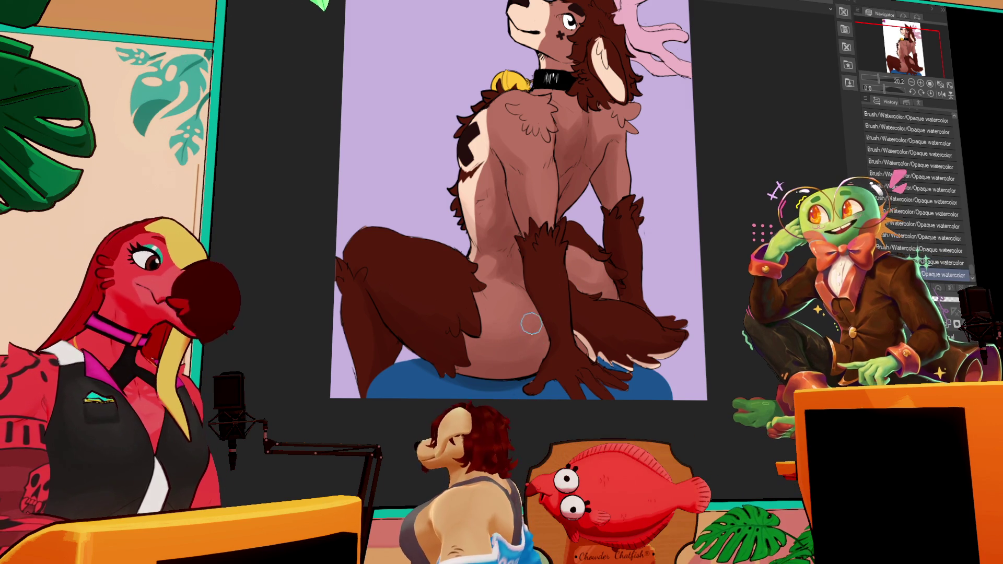
Step: Undo and redo the lower-back watercolor strokes to compare them, keeping the latest stroke
key("ctrl+z")
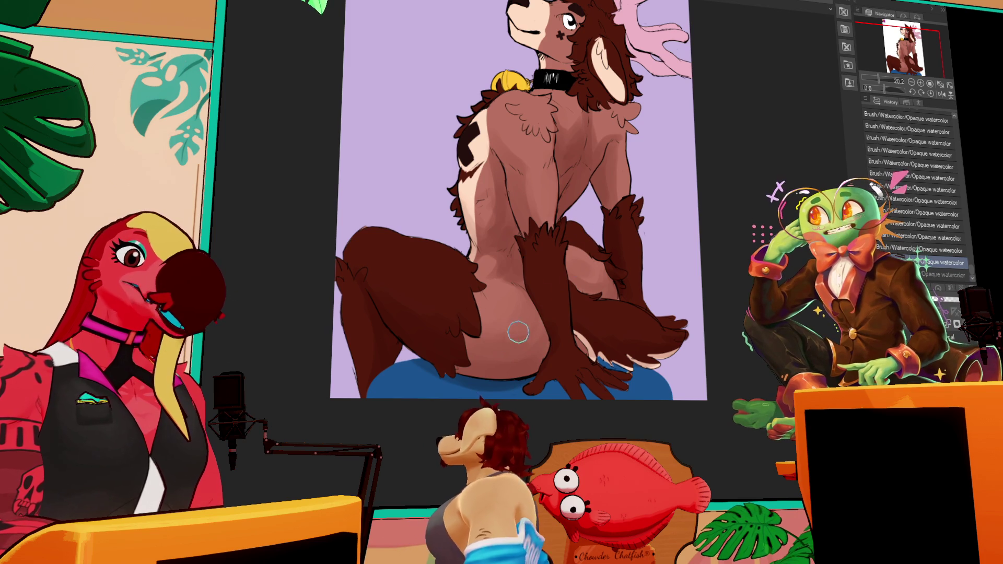
key("ctrl+y")
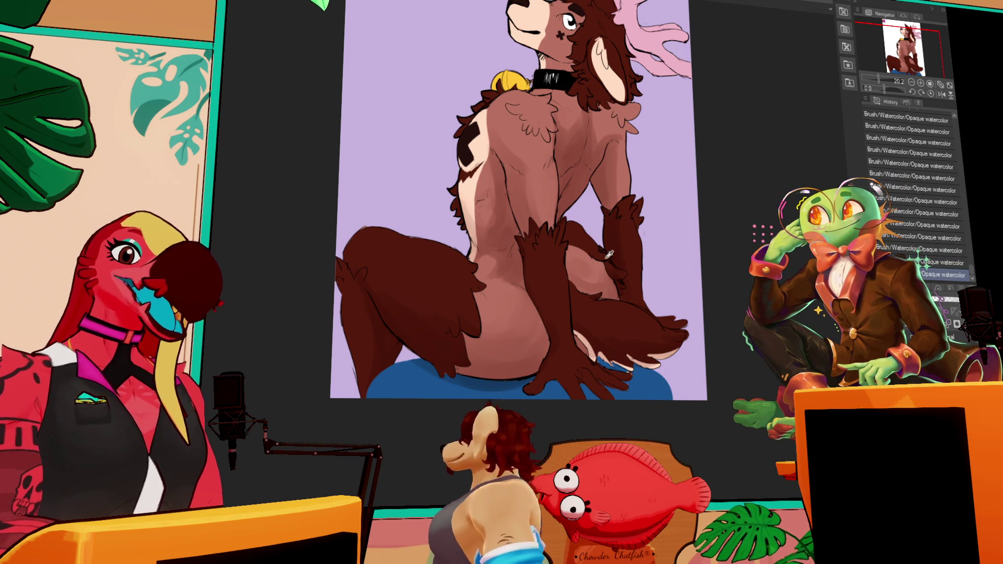
key("ctrl+z")
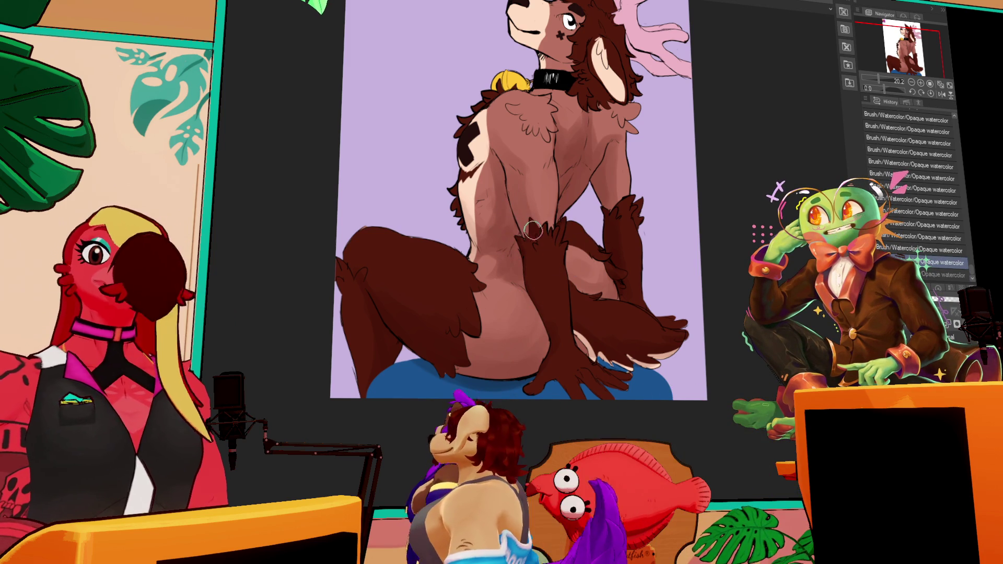
key("ctrl+y")
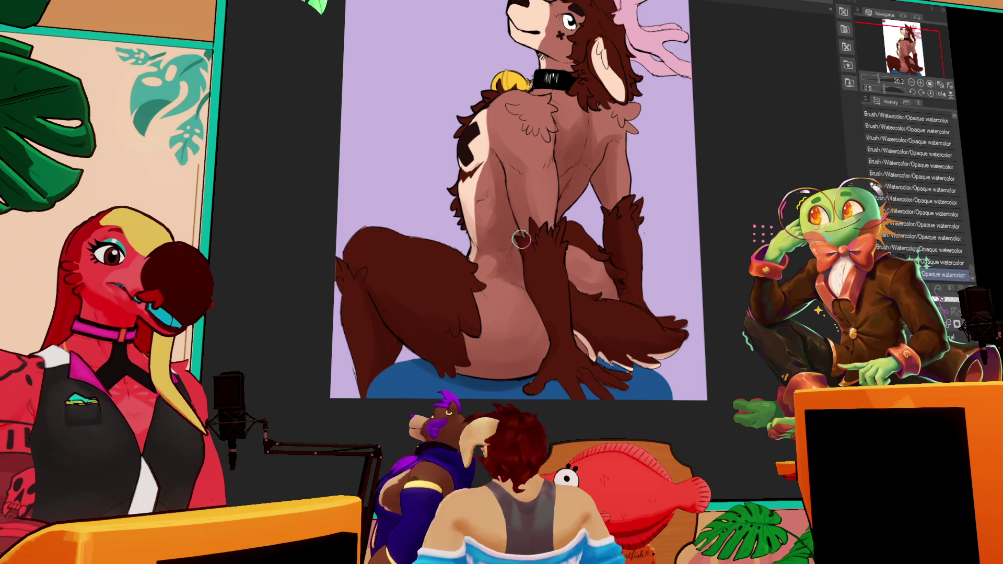
key("ctrl+z")
key("ctrl+y")
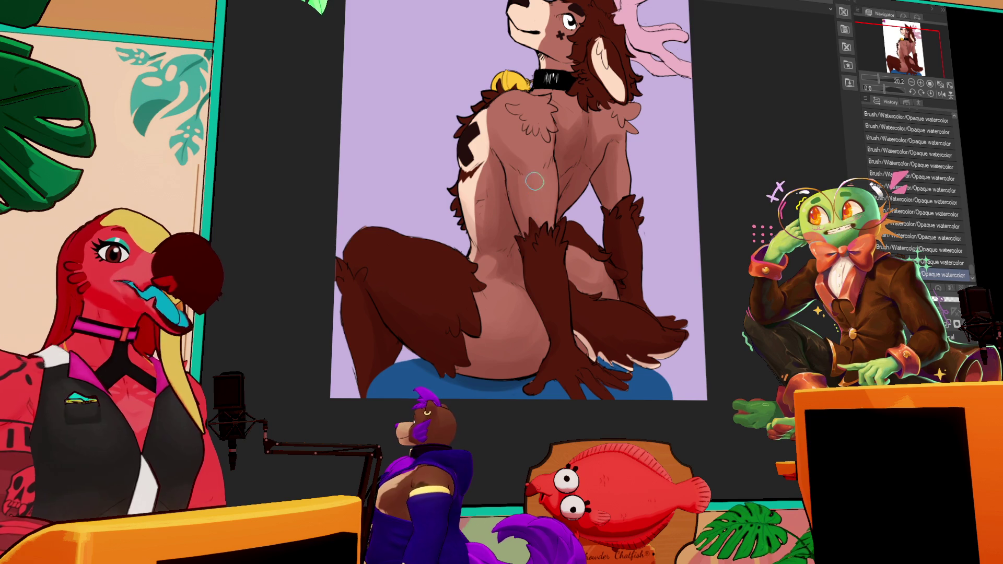
key("ctrl+z")
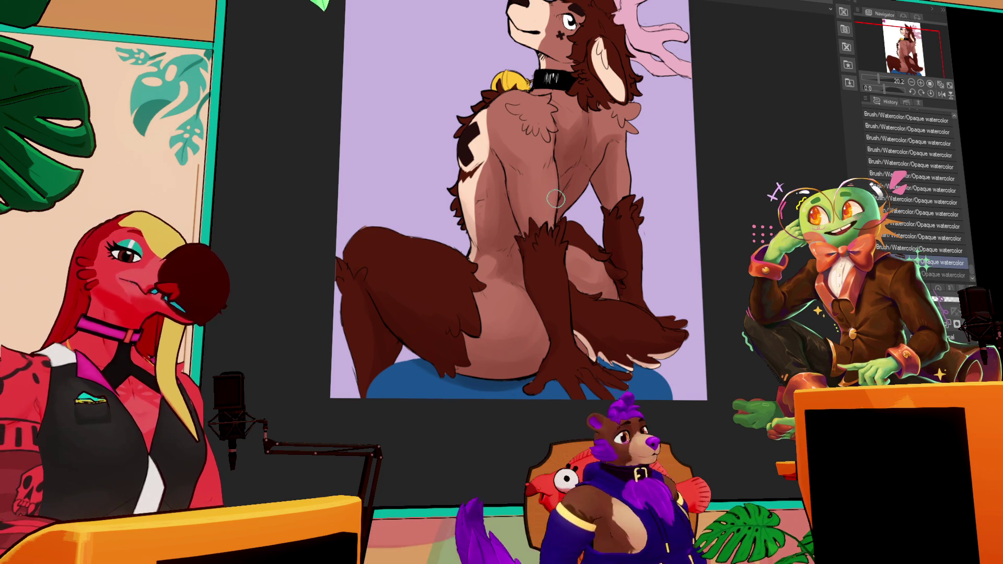
key("ctrl+y")
key("ctrl+z")
key("ctrl+y")
key("ctrl+z")
key("ctrl+y")
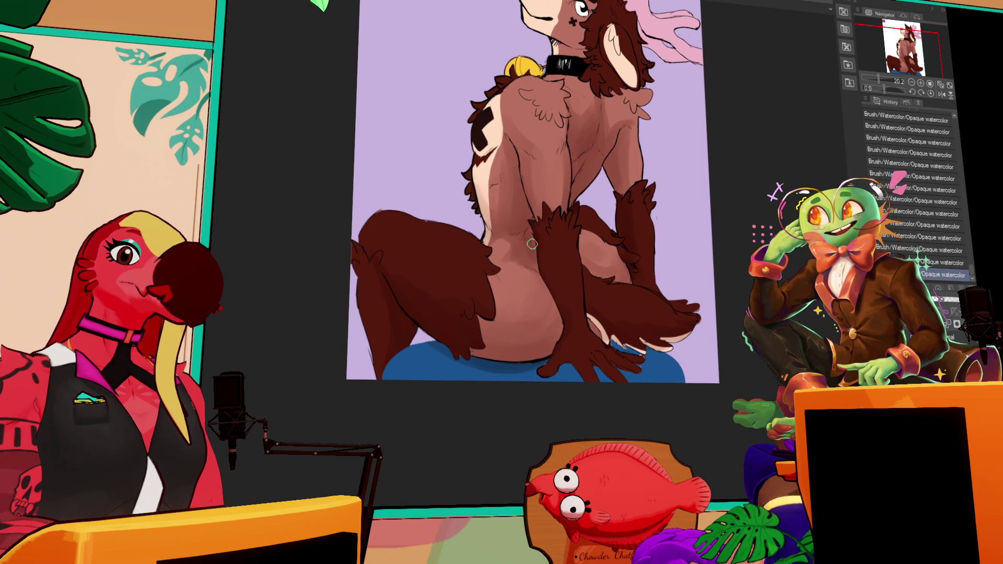
Step: Show the deer's full head and compare the latest neck shading stroke with undo/redo
left_click_drag(695, 238, 707, 271)
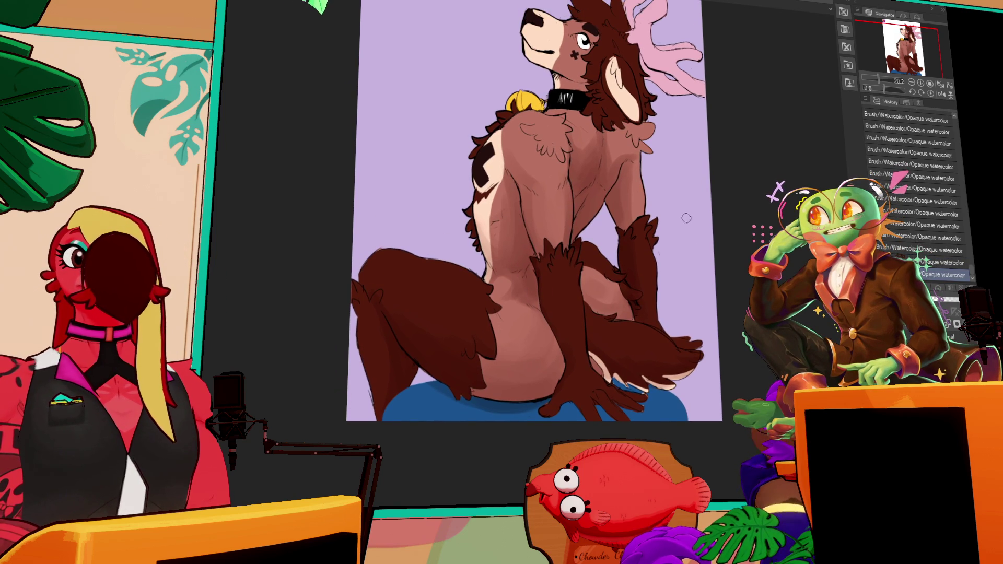
left_click_drag(721, 229, 719, 229)
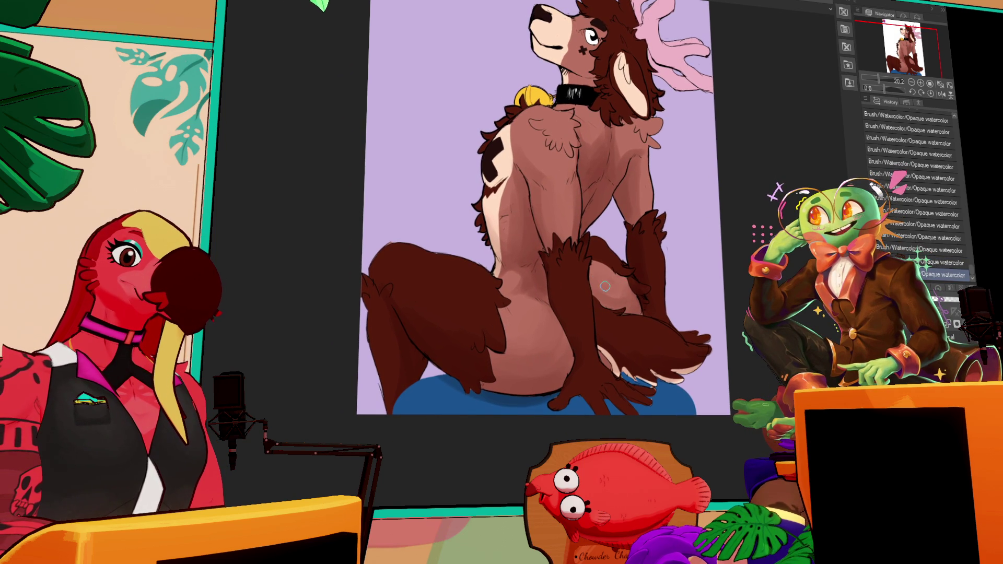
key("ctrl+z")
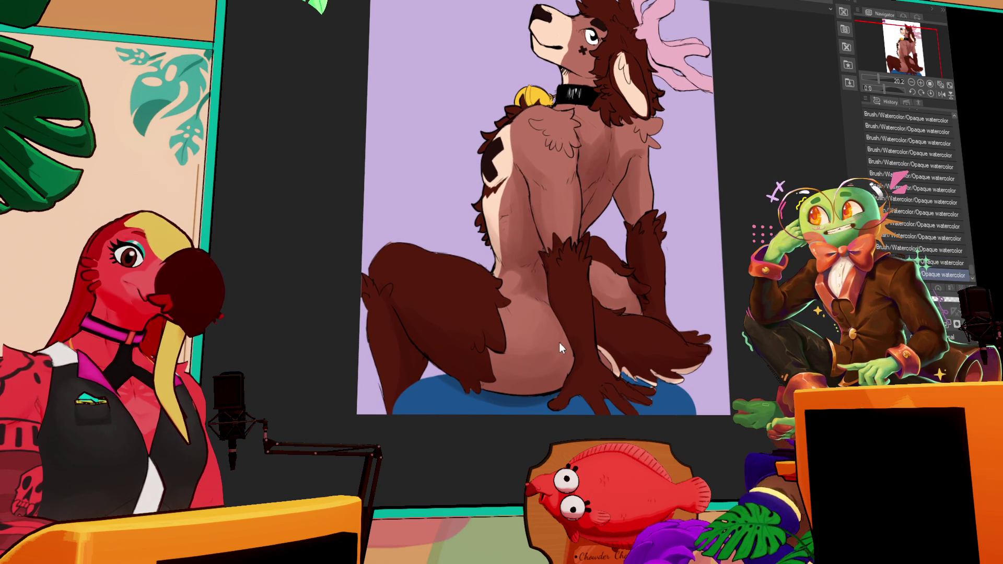
left_click_drag(564, 289, 563, 371)
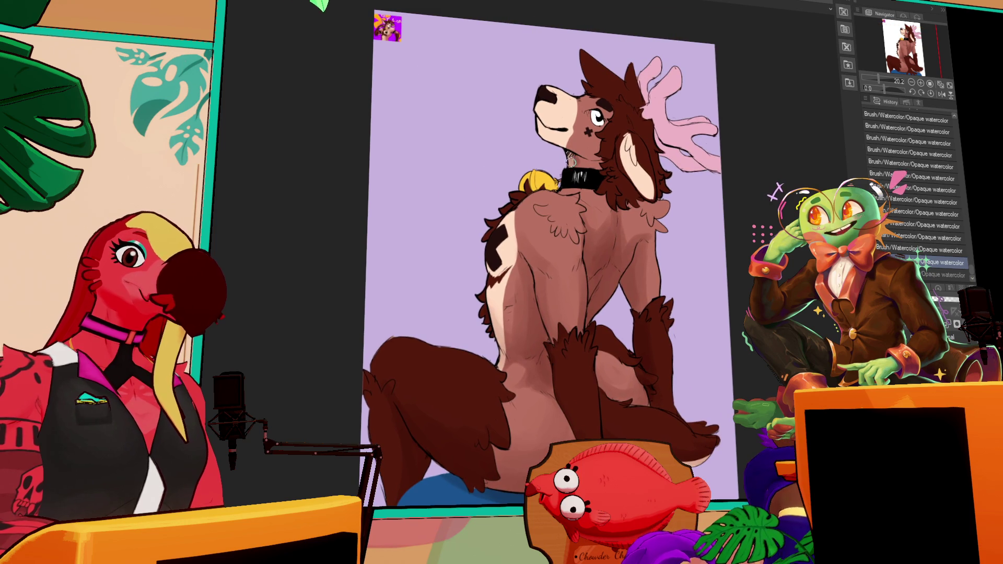
key("ctrl+y")
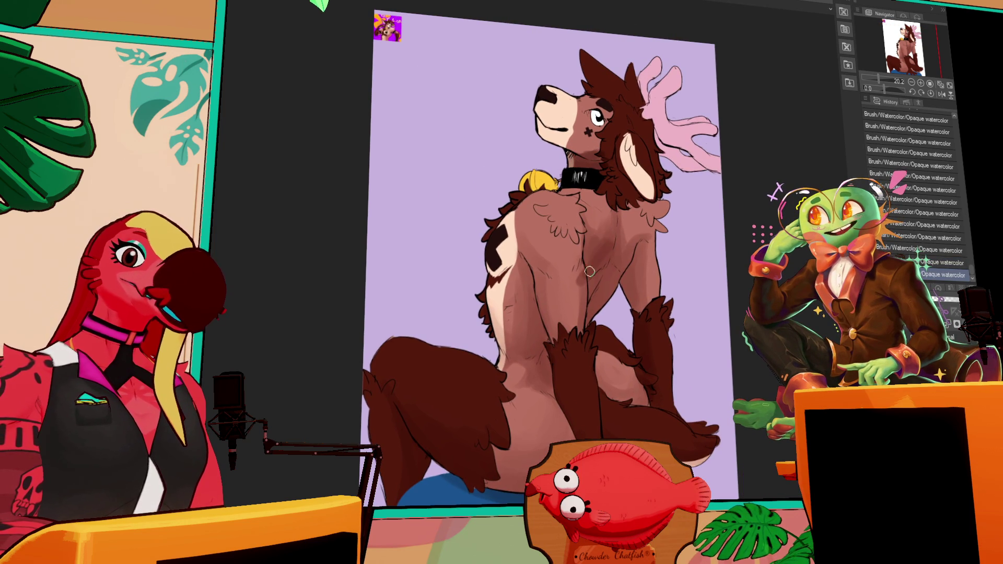
key("ctrl+z")
key("ctrl+y")
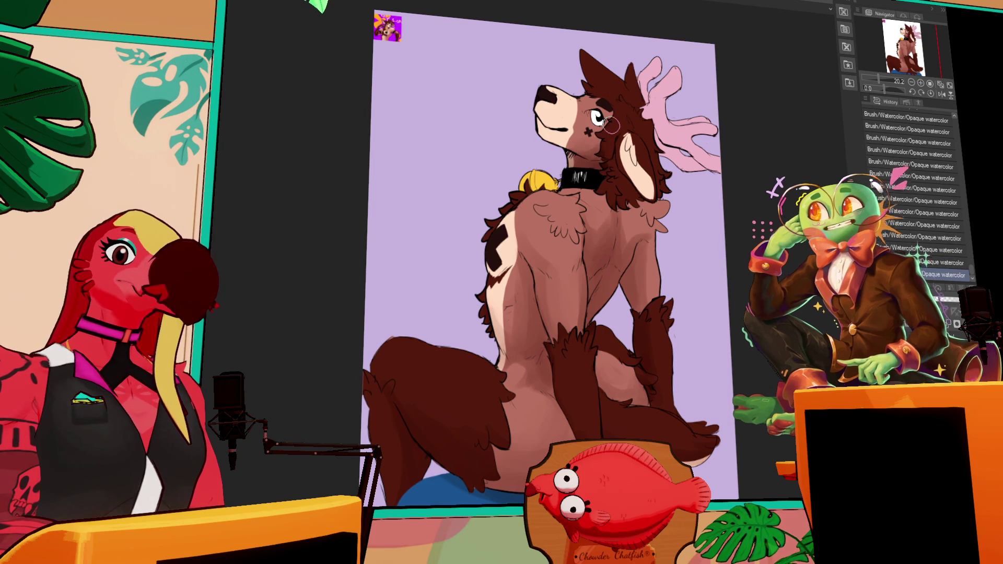
Step: Center the view on the deer's head and eye, then restore the last undone watercolor stroke
left_click_drag(699, 146, 731, 223)
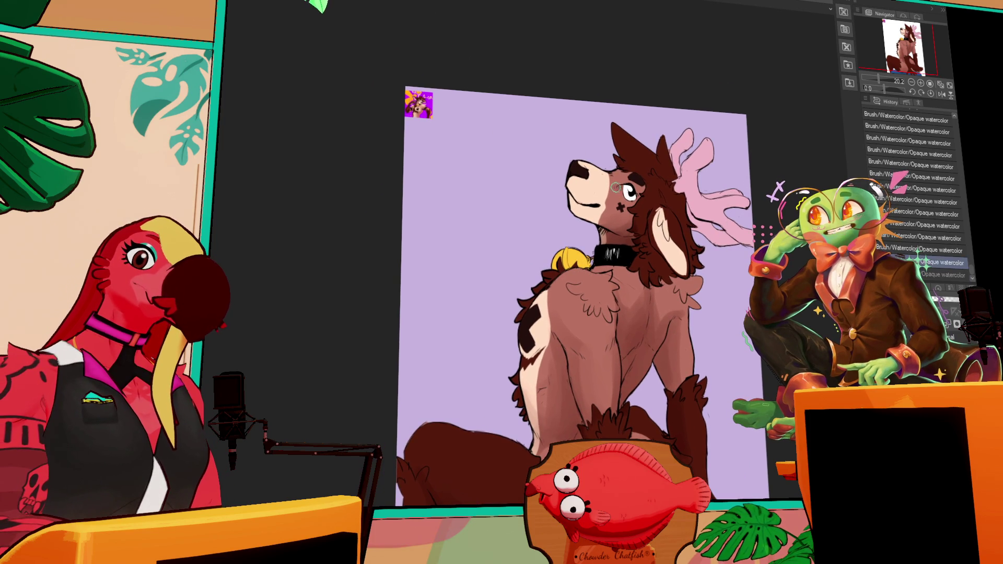
left_click_drag(648, 193, 685, 225)
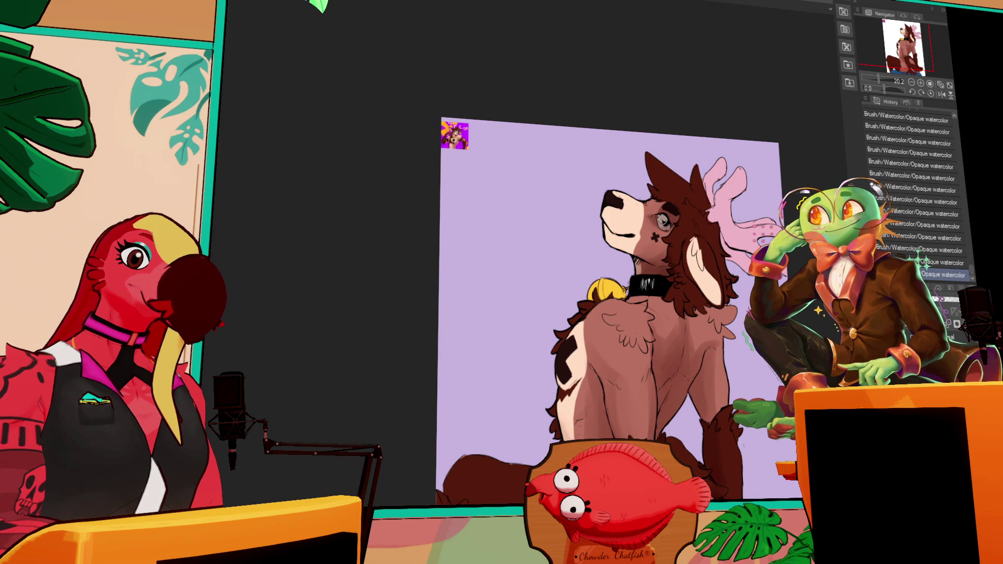
key("ctrl+z")
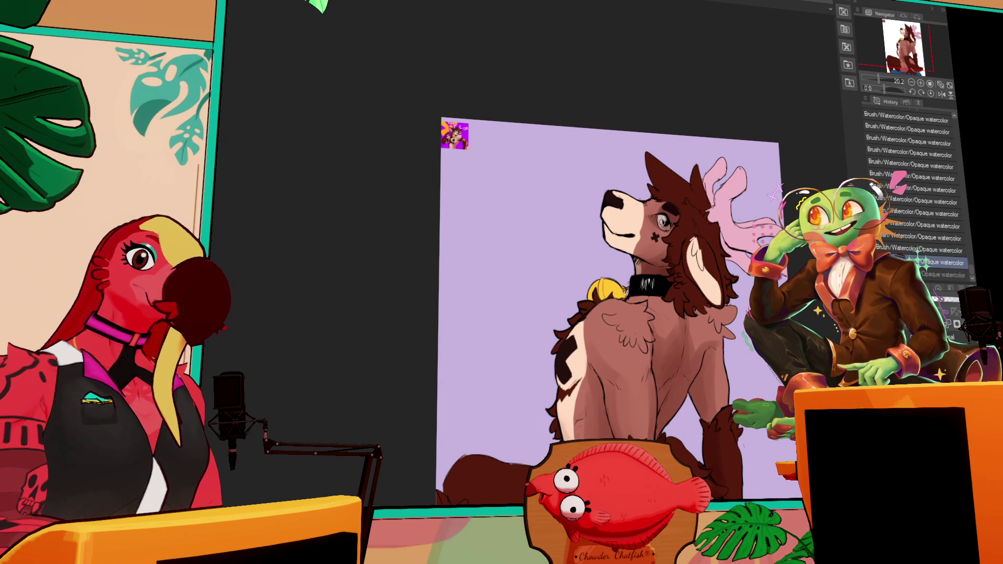
key("ctrl+y")
scroll(556, 200, "down", 1)
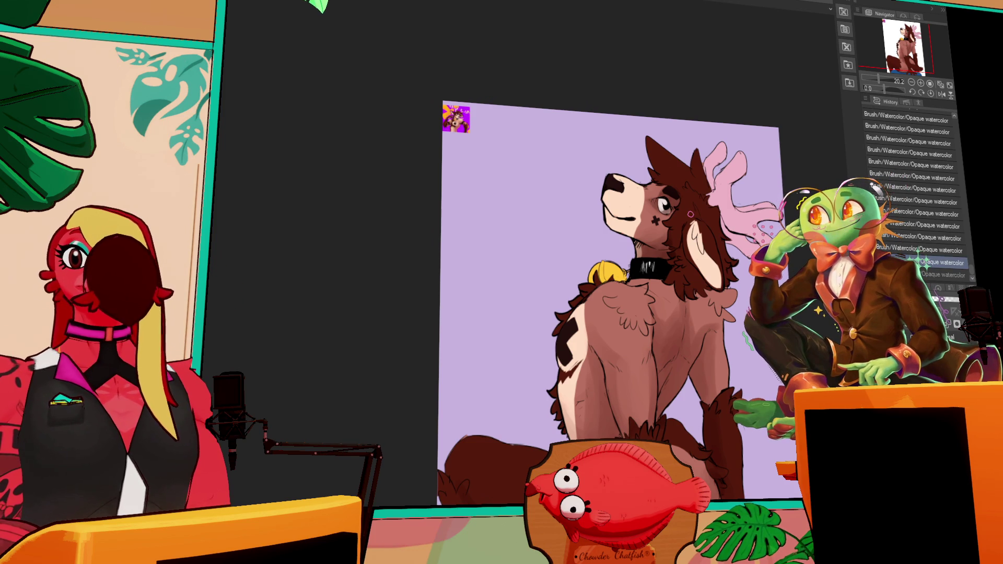
key("ctrl+z")
scroll(766, 226, "up", 1)
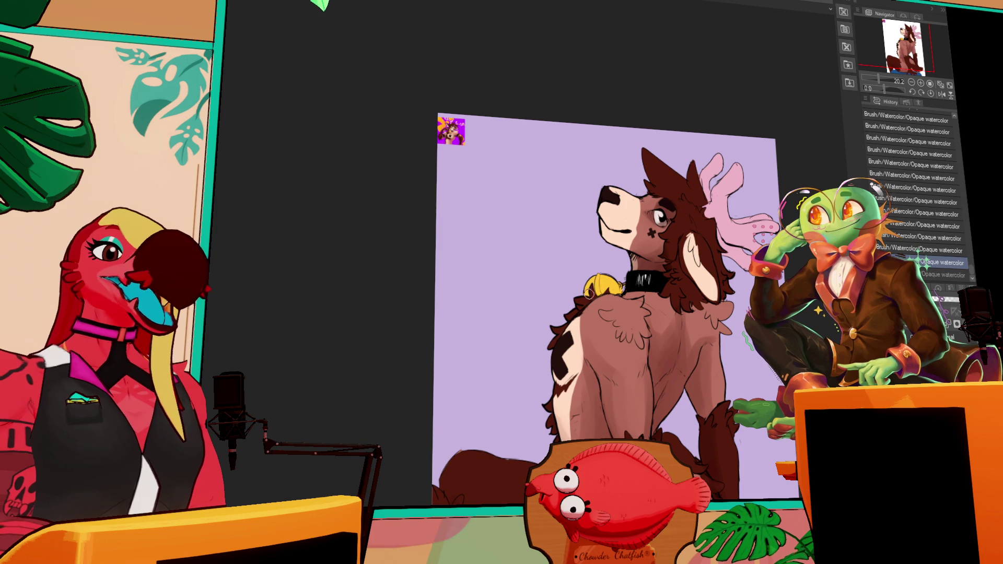
key("ctrl+y")
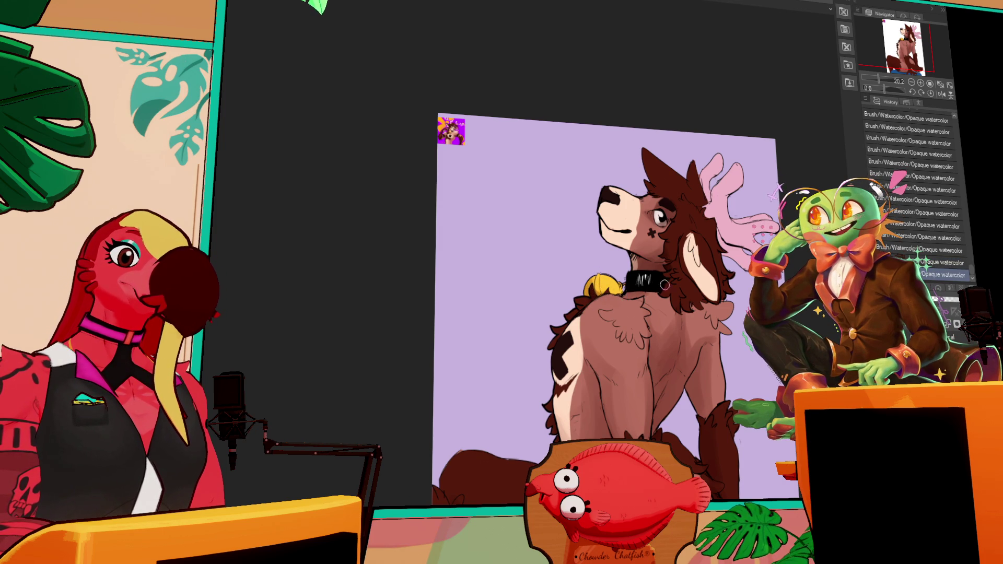
scroll(686, 268, "down", 2)
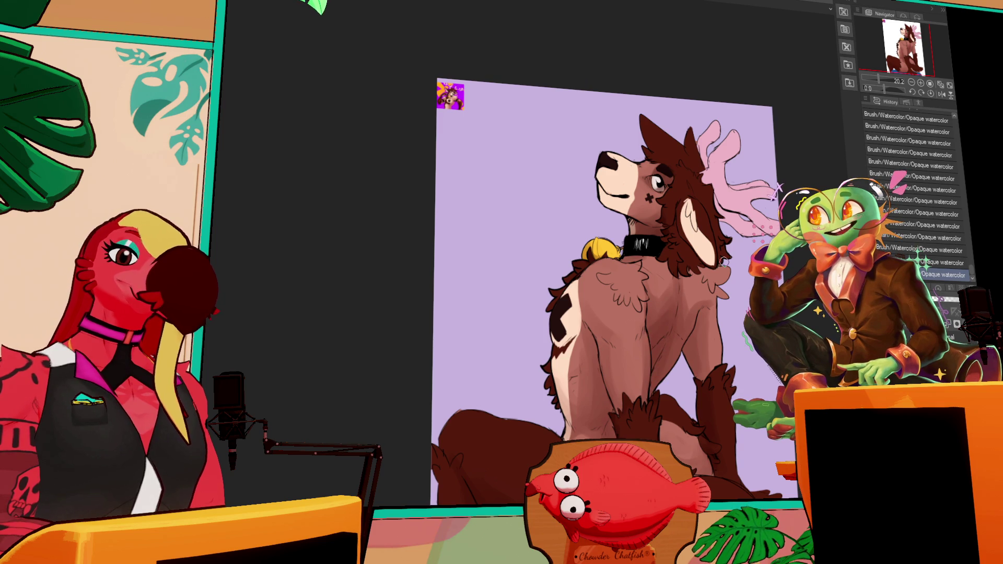
scroll(745, 243, "up", 2)
Step: Paint short Opaque watercolor shading strokes beside the deer's ear, then undo the last one
scroll(766, 240, "up", 1)
scroll(770, 166, "down", 1)
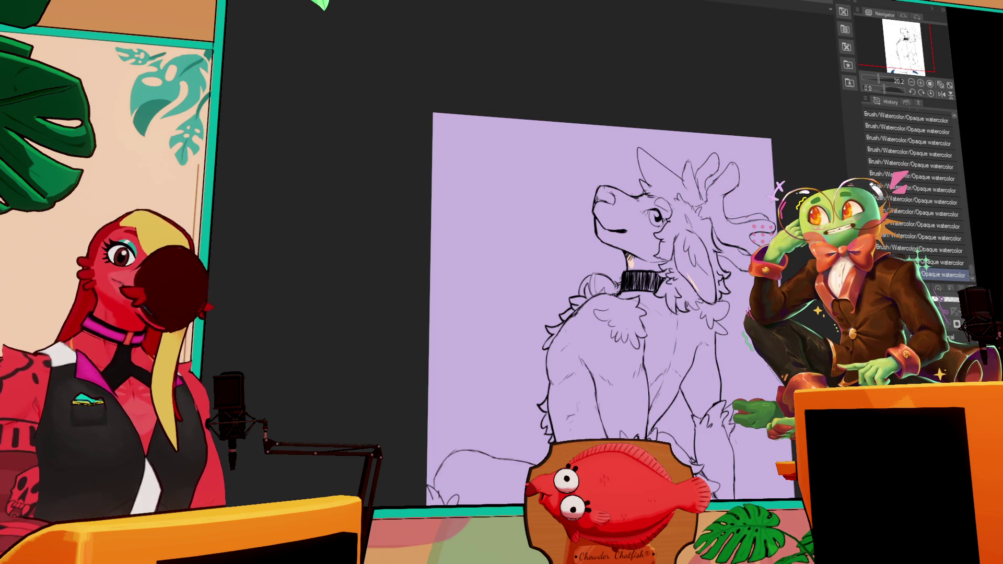
left_click_drag(728, 322, 695, 296)
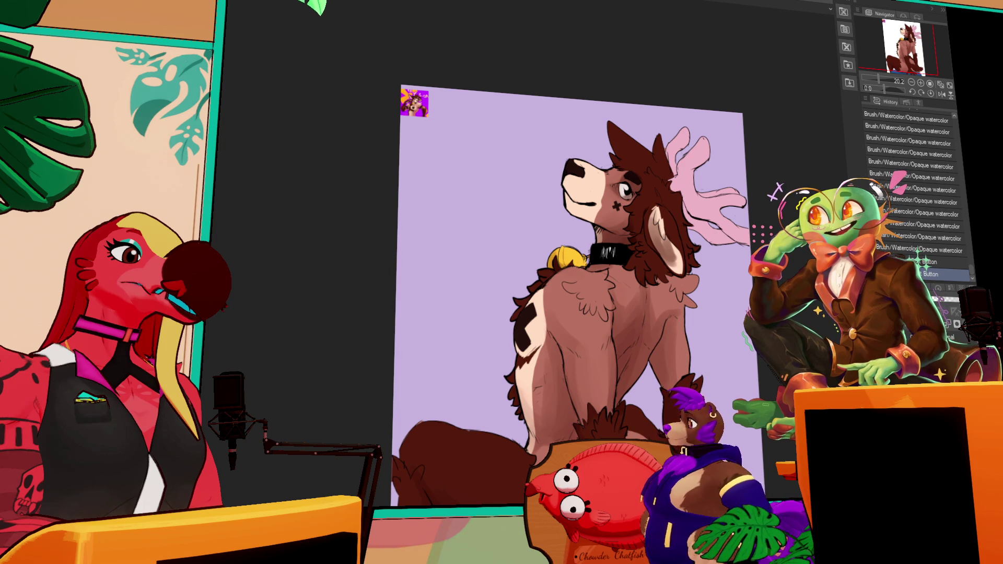
mouse_move(673, 238)
left_mouse_down()
mouse_move(675, 266)
mouse_move(666, 260)
mouse_move(681, 274)
left_mouse_up()
mouse_move(678, 266)
left_mouse_down()
mouse_move(688, 277)
mouse_move(661, 243)
left_mouse_up()
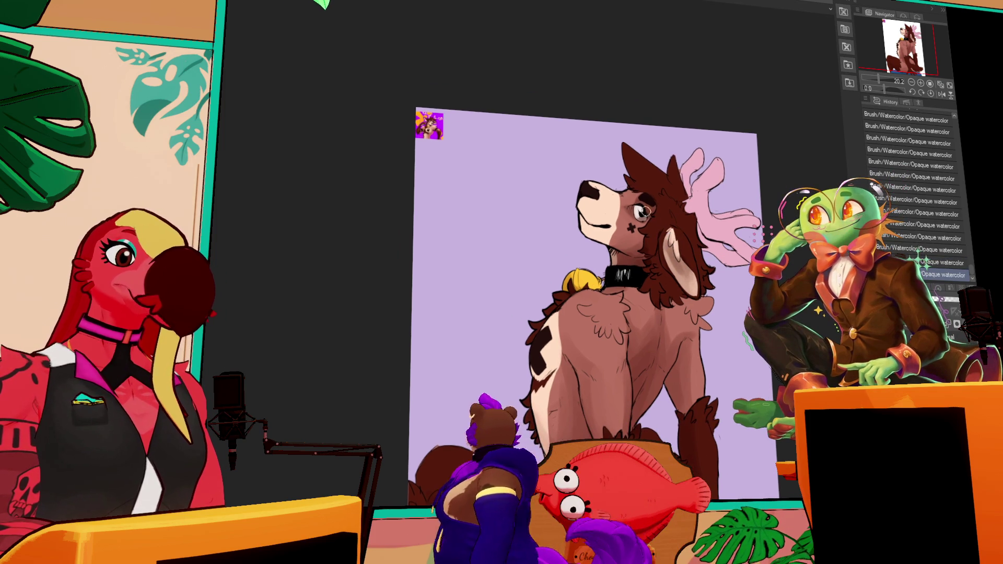
left_click_drag(679, 188, 693, 210)
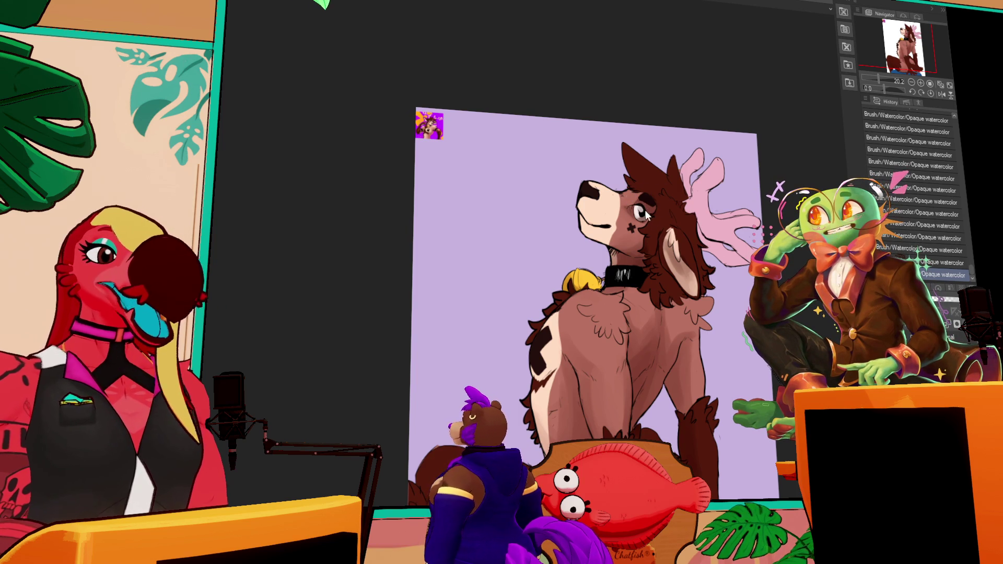
key("ctrl+z")
Step: Bring back the undone ear stroke, later undoing the newest watercolor stroke again
key("ctrl+y")
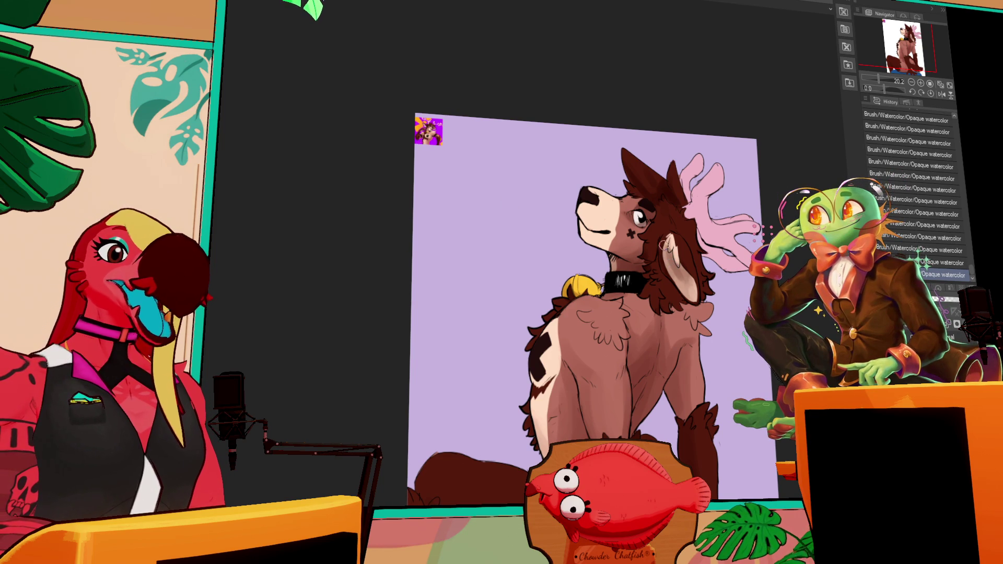
key("ctrl+z")
Step: Zoom in and shade the deer's inner ear with Opaque watercolor strokes
key("ctrl+y")
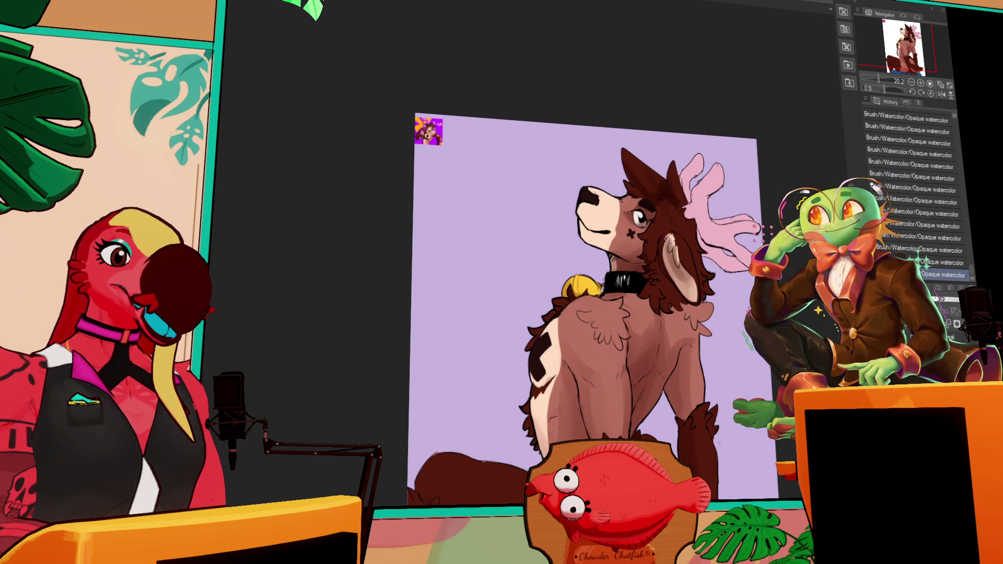
key("ctrl+z")
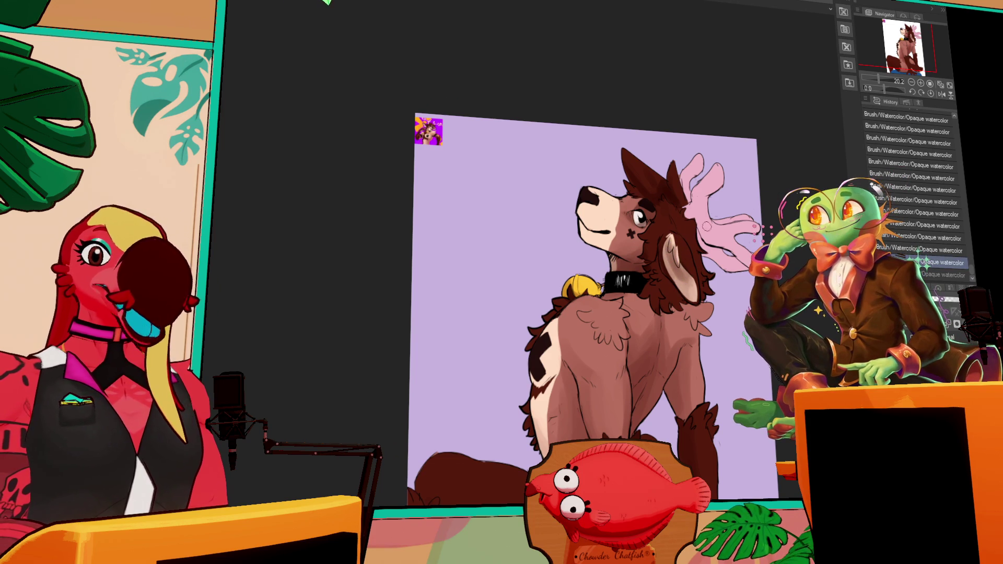
left_click(920, 85)
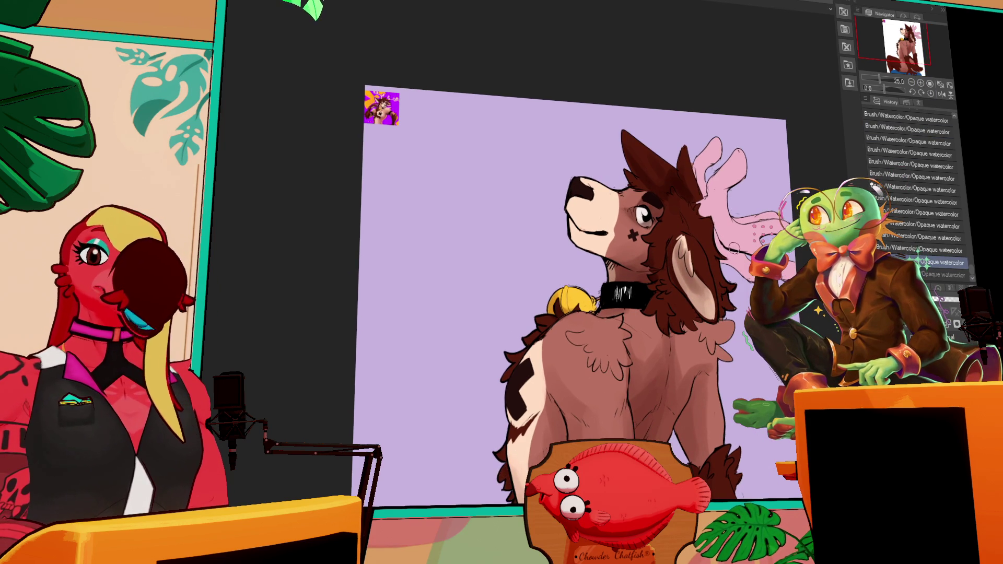
mouse_move(699, 288)
left_mouse_down()
mouse_move(679, 262)
mouse_move(703, 300)
left_mouse_up()
mouse_move(671, 248)
left_mouse_down()
mouse_move(697, 302)
mouse_move(691, 269)
left_mouse_up()
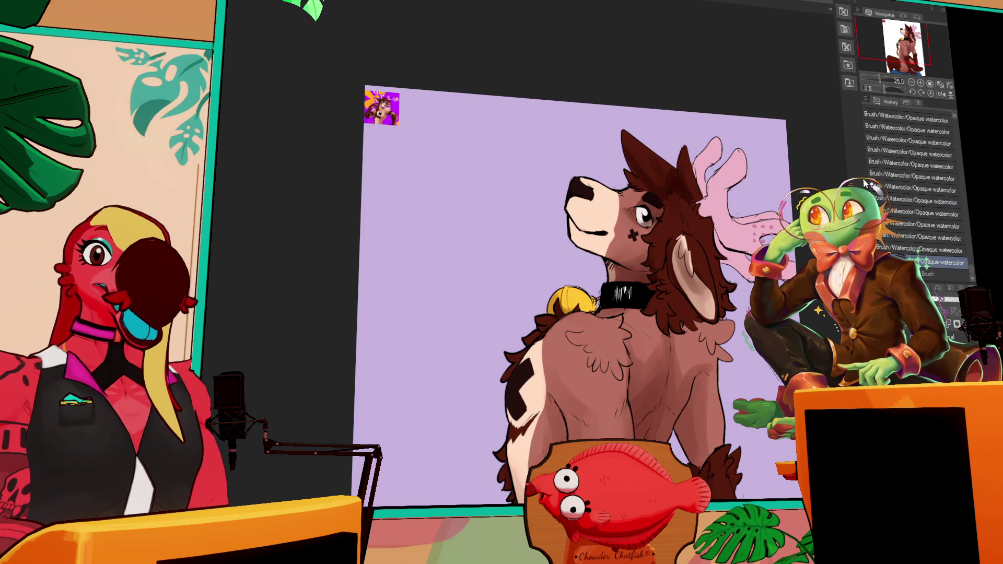
Step: Add a watercolor stroke to the pink antler, comparing it before and after, and keep it
left_click_drag(373, 230, 348, 228)
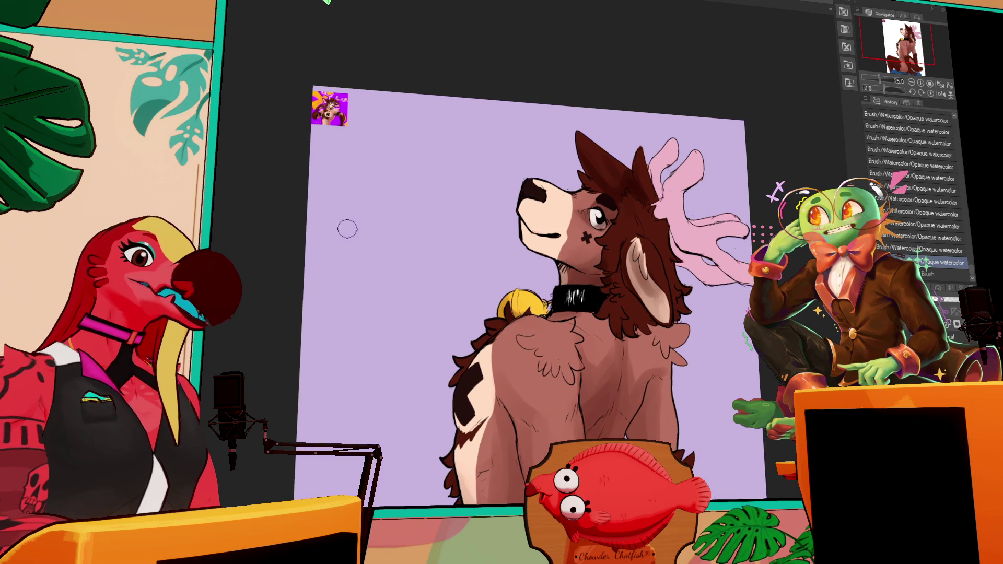
mouse_move(679, 256)
left_mouse_down()
mouse_move(690, 246)
mouse_move(696, 267)
left_mouse_up()
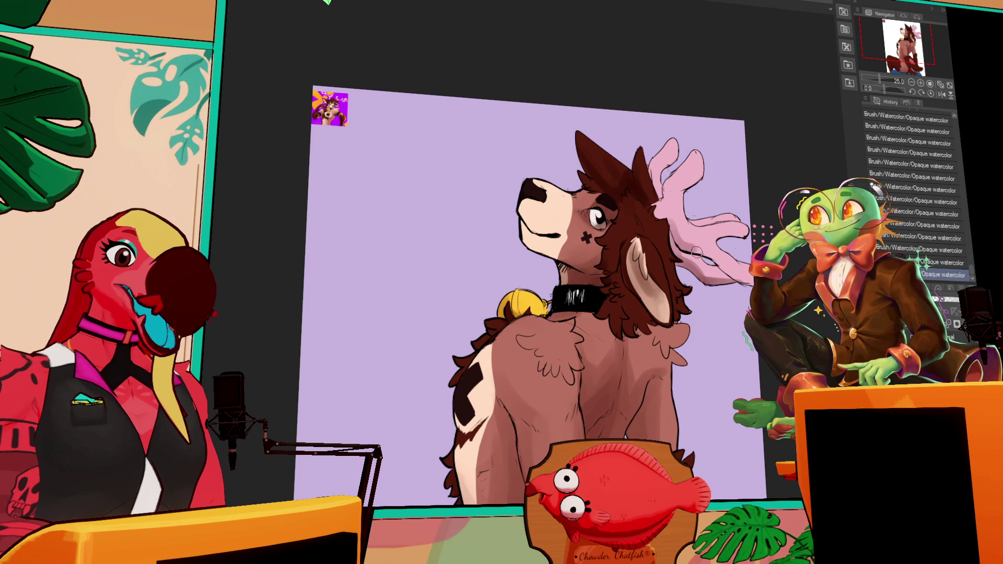
key("ctrl+z")
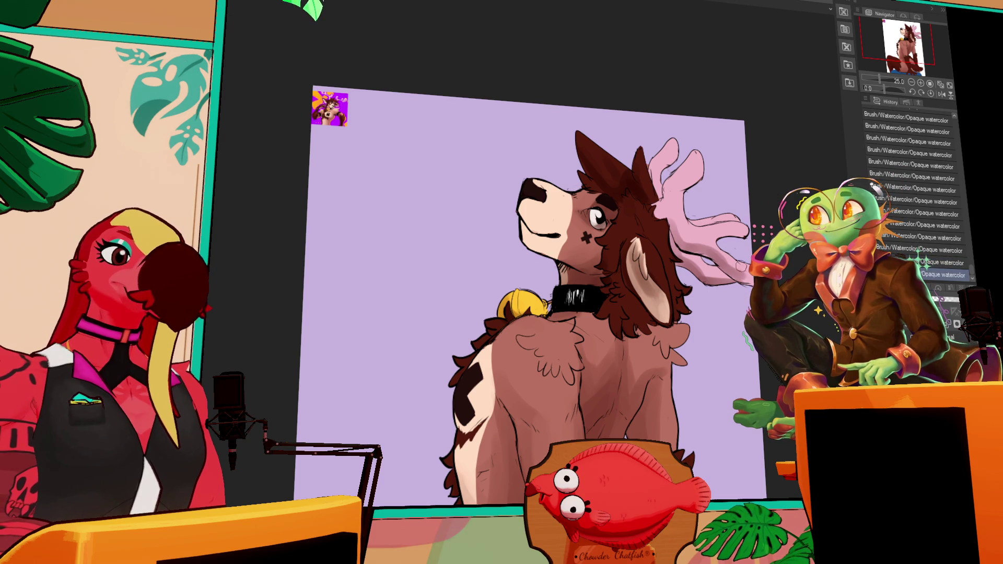
key("ctrl+y")
key("ctrl+z")
key("ctrl+y")
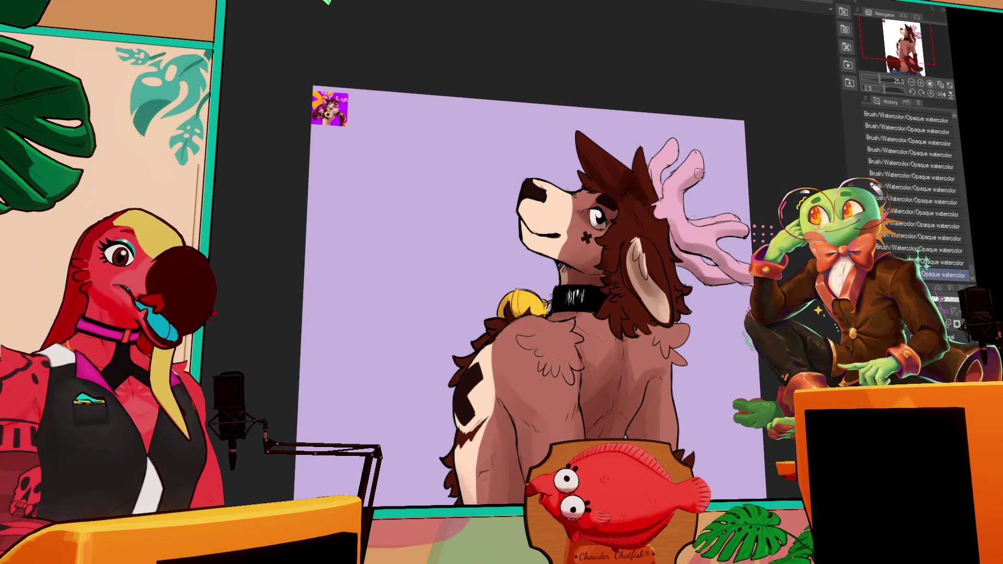
mouse_move(733, 244)
left_mouse_down()
mouse_move(748, 236)
mouse_move(727, 296)
left_mouse_up()
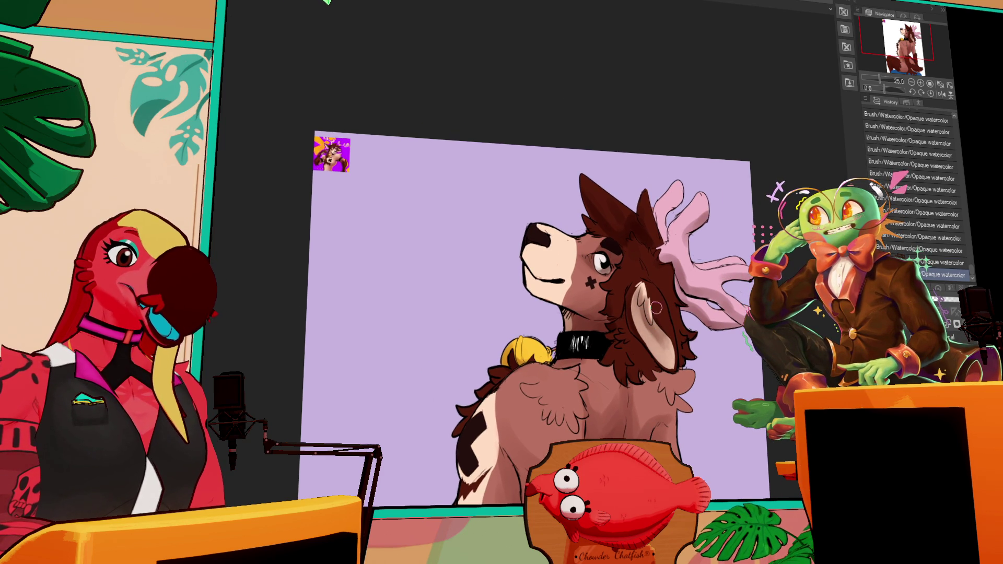
Step: Pan to the legs and compare the latest small watercolor stroke by undoing and redoing it
mouse_move(650, 282)
left_mouse_down()
mouse_move(659, 289)
mouse_move(667, 235)
mouse_move(704, 154)
left_mouse_up()
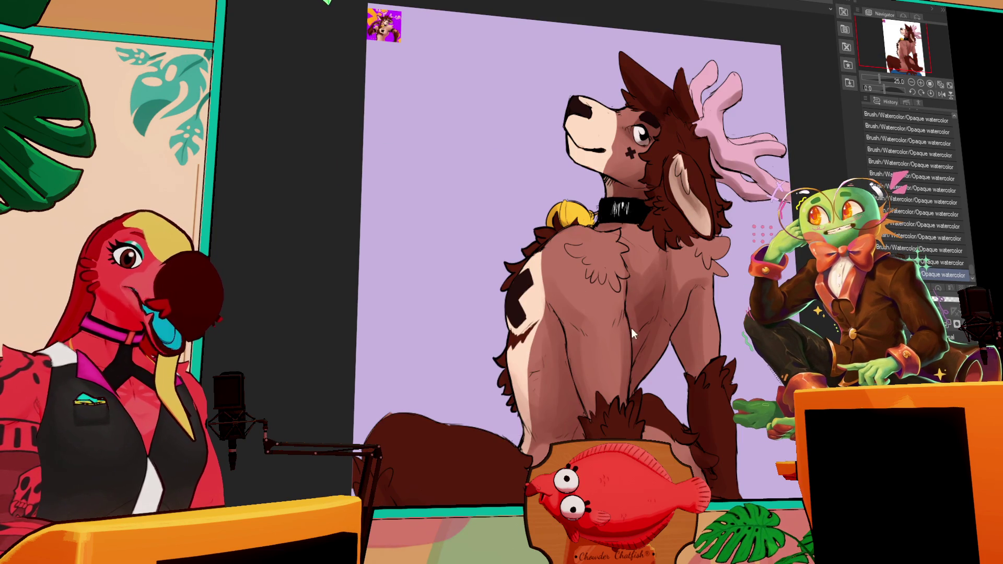
key("ctrl+z")
key("ctrl+y")
key("ctrl+z")
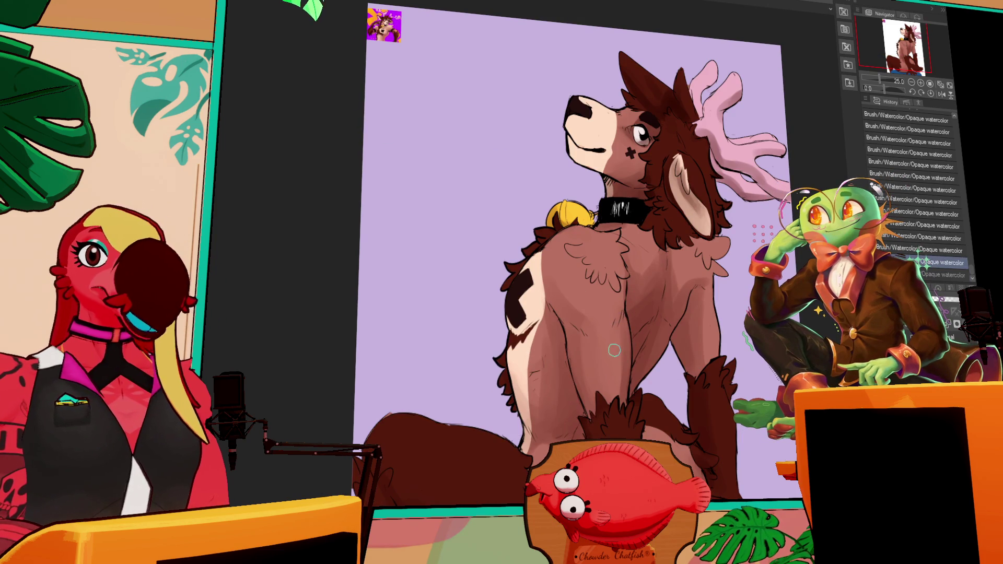
key("ctrl+y")
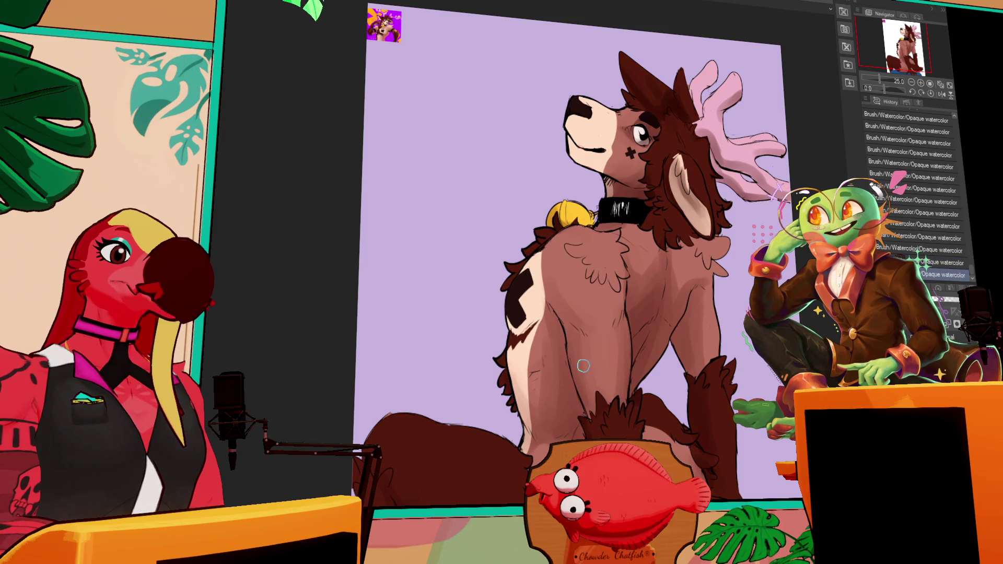
Step: Reframe the view back to the character's head, checking the last watercolor stroke
left_click_drag(671, 385, 656, 307)
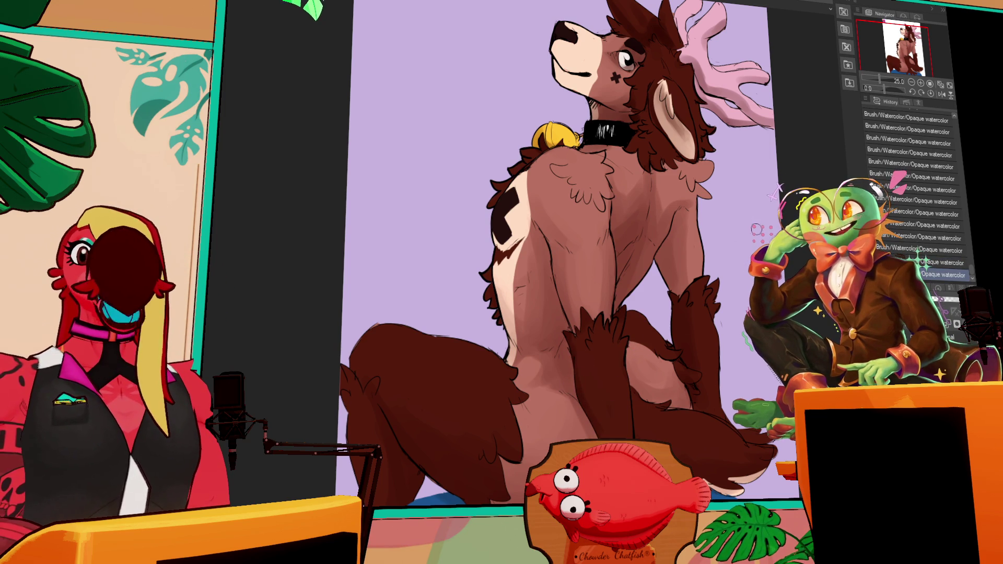
left_click_drag(744, 260, 744, 247)
mouse_move(623, 314)
left_mouse_down()
mouse_move(668, 296)
mouse_move(700, 257)
left_mouse_up()
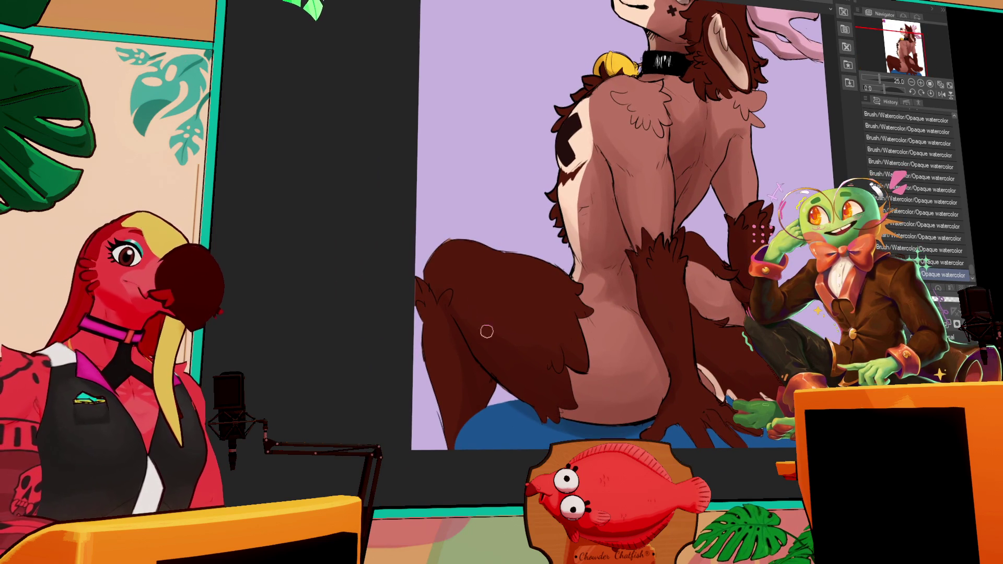
mouse_move(703, 117)
left_mouse_down()
mouse_move(641, 217)
mouse_move(693, 240)
left_mouse_up()
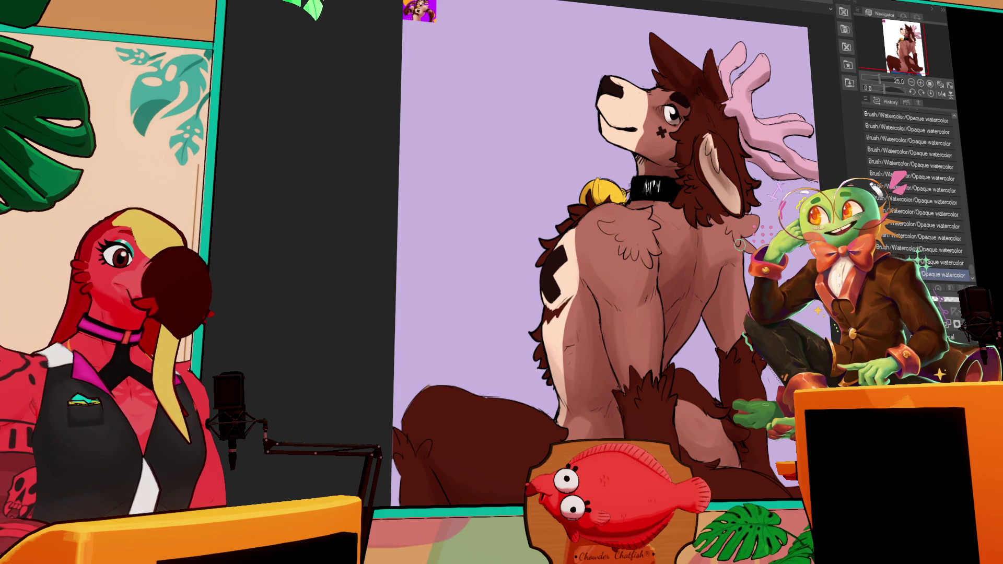
key("ctrl+z")
key("ctrl+y")
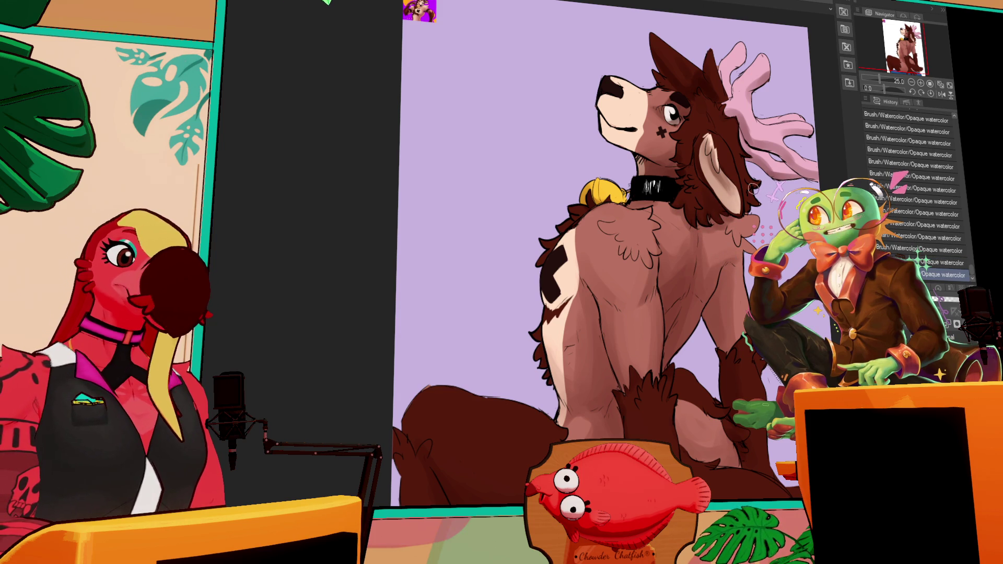
Step: Zoom in on the lower body and re-check the last watercolour stroke, leaving it applied
scroll(681, 226, "up", 2)
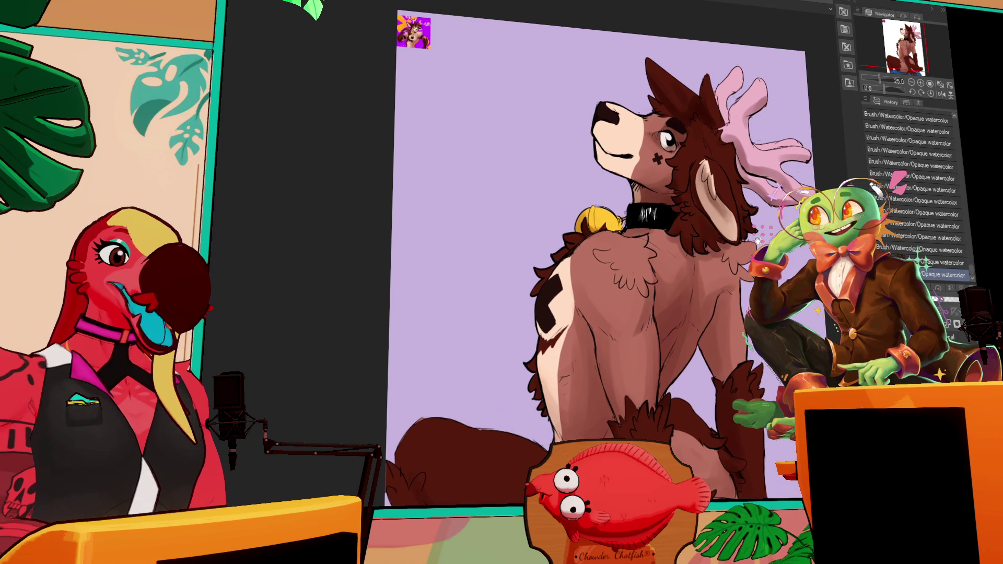
scroll(681, 227, "up", 2)
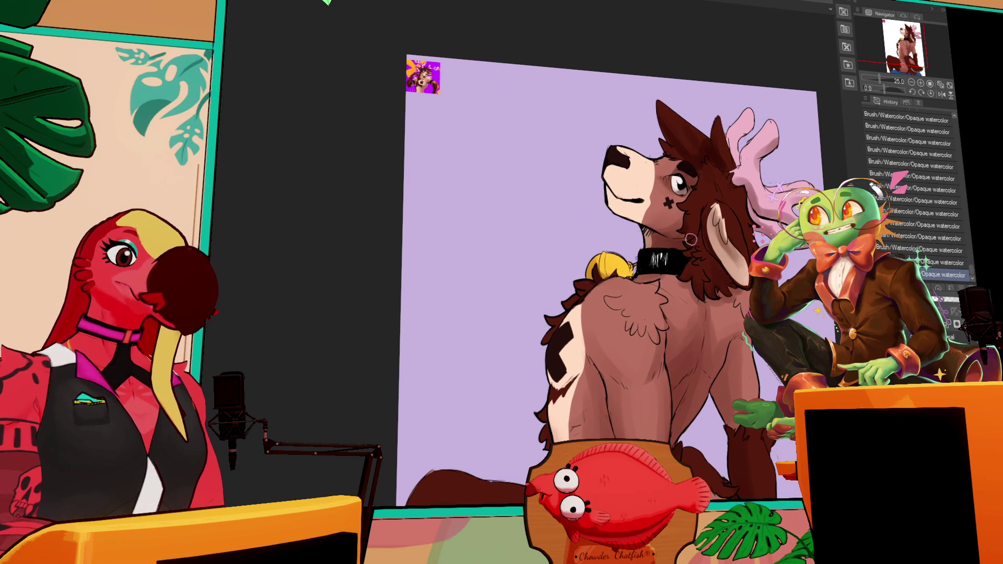
scroll(672, 241, "up", 2)
key("ctrl+z")
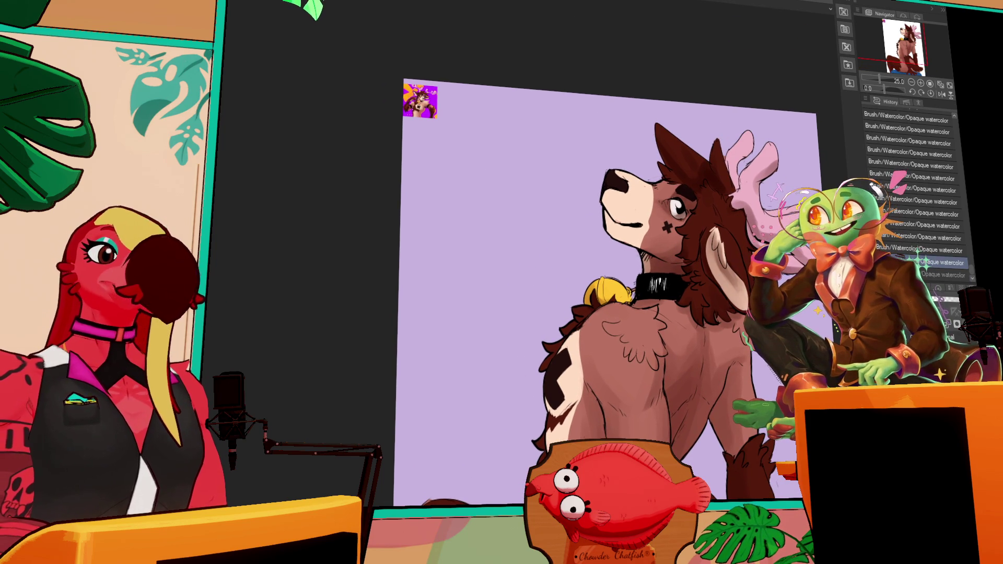
left_click_drag(648, 427, 664, 307)
key("ctrl+y")
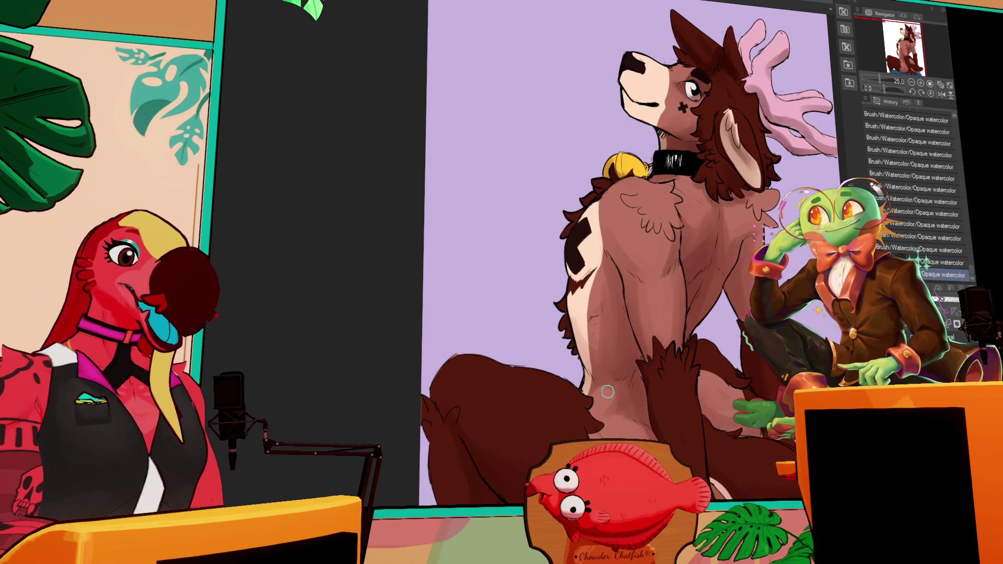
key("ctrl+z")
key("ctrl+y")
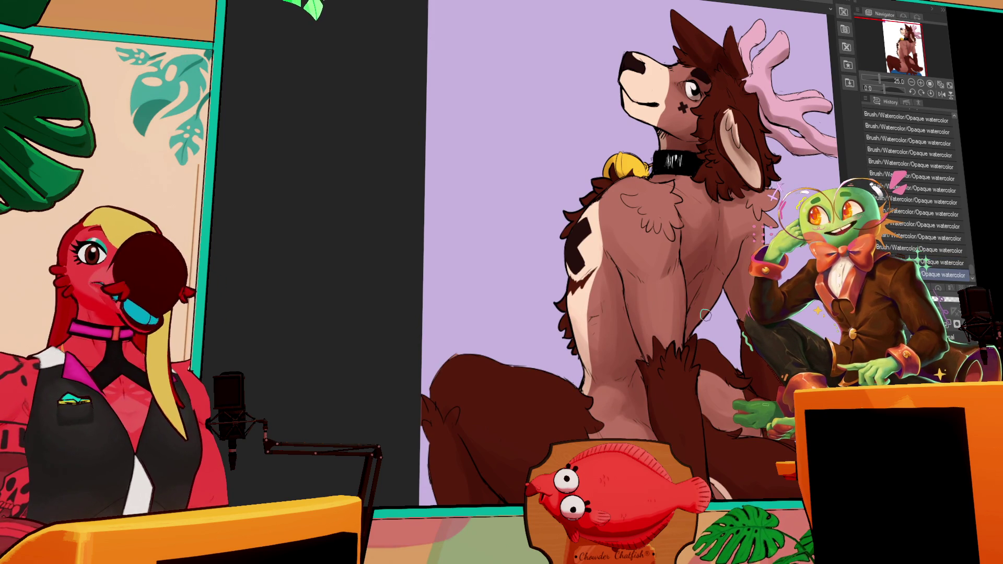
Step: Zoom out and flip between the before and after states of the recent strokes
scroll(743, 290, "down", 2)
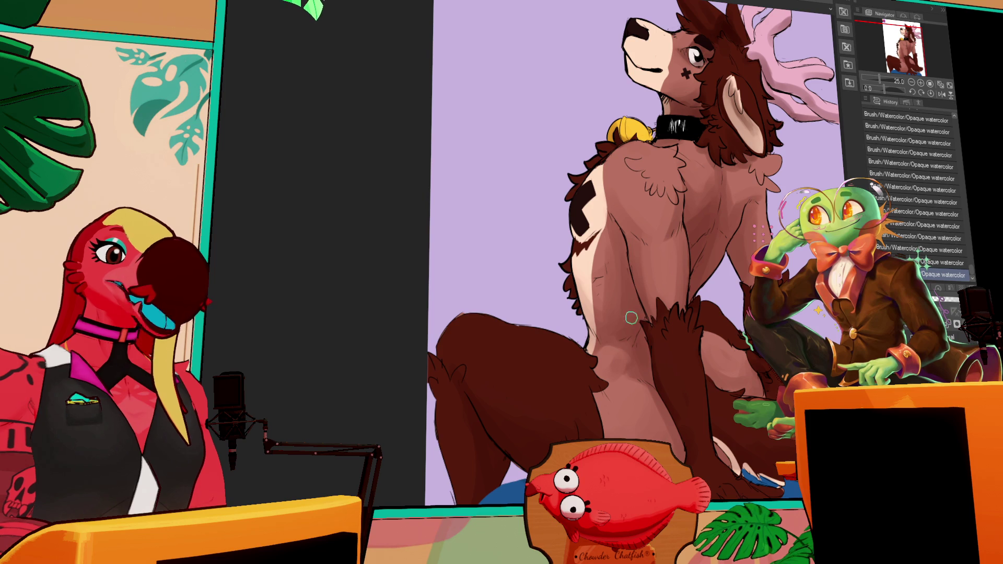
key("ctrl+z")
key("ctrl+y")
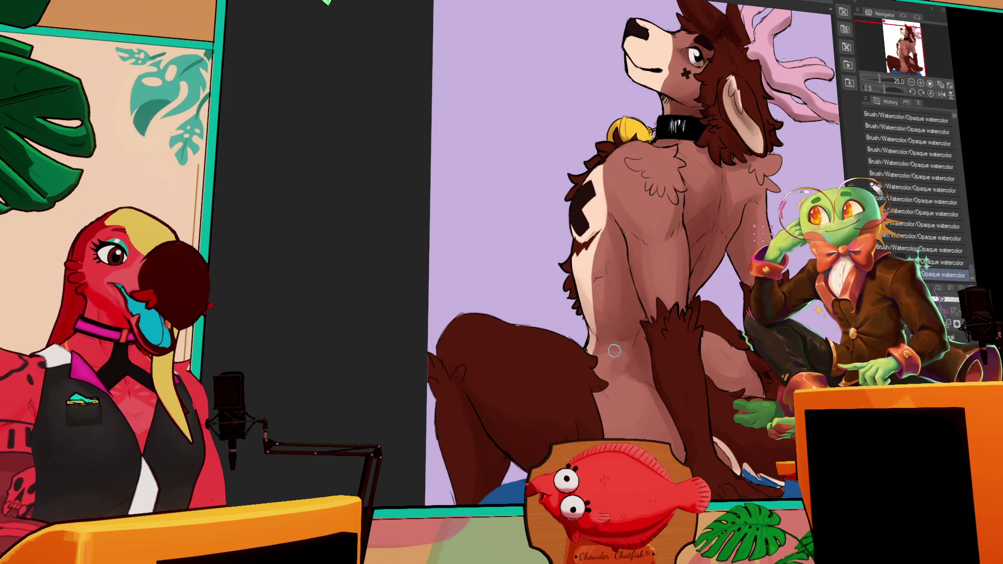
key("ctrl+z")
key("ctrl+z")
key("ctrl+y")
key("ctrl+y")
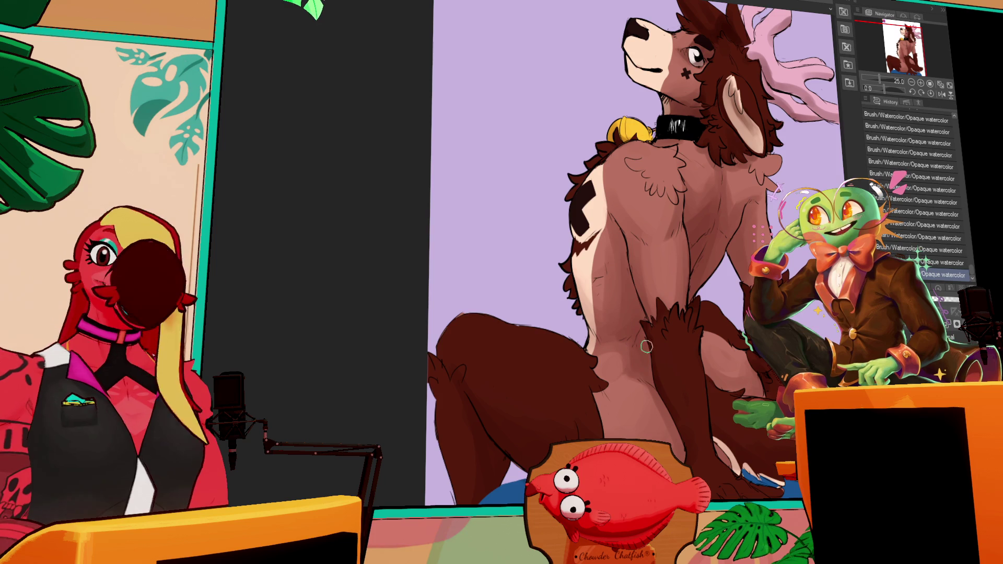
Step: Paint watercolour shading on the deer's shoulder and a stroke on the lower leg
left_click_drag(719, 293, 723, 301)
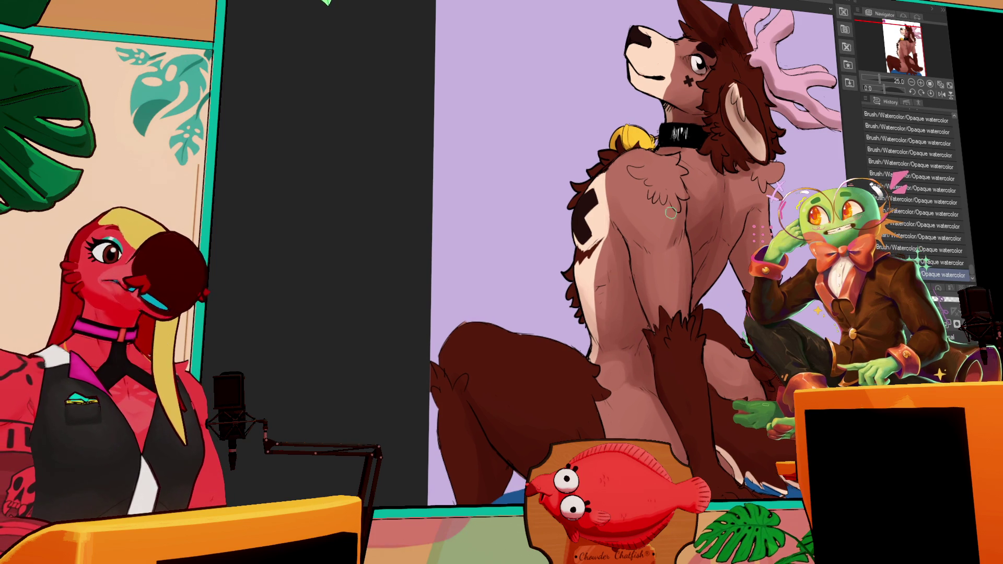
left_click_drag(739, 234, 736, 265)
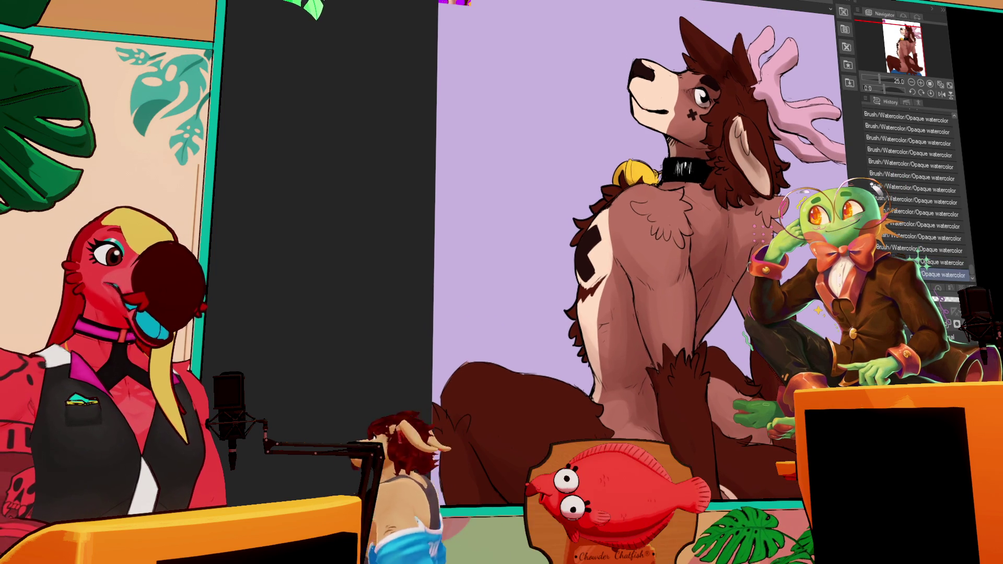
left_click_drag(711, 309, 703, 317)
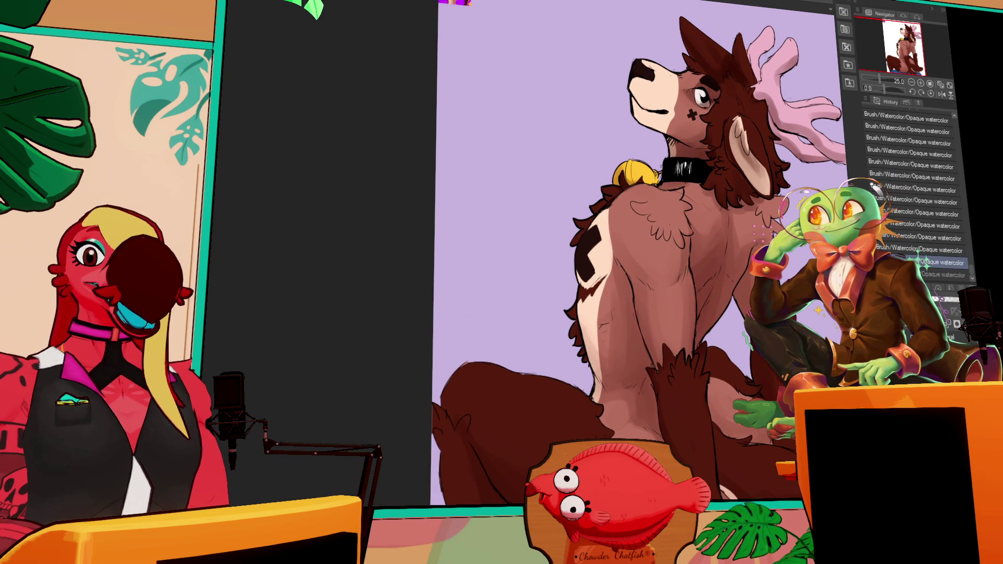
scroll(717, 310, "up", 2)
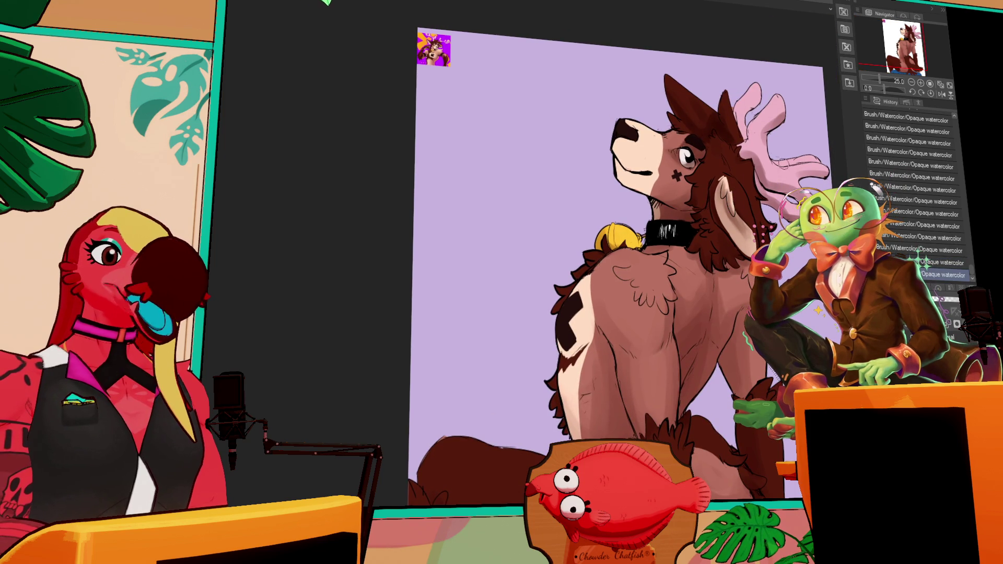
left_click_drag(738, 234, 722, 237)
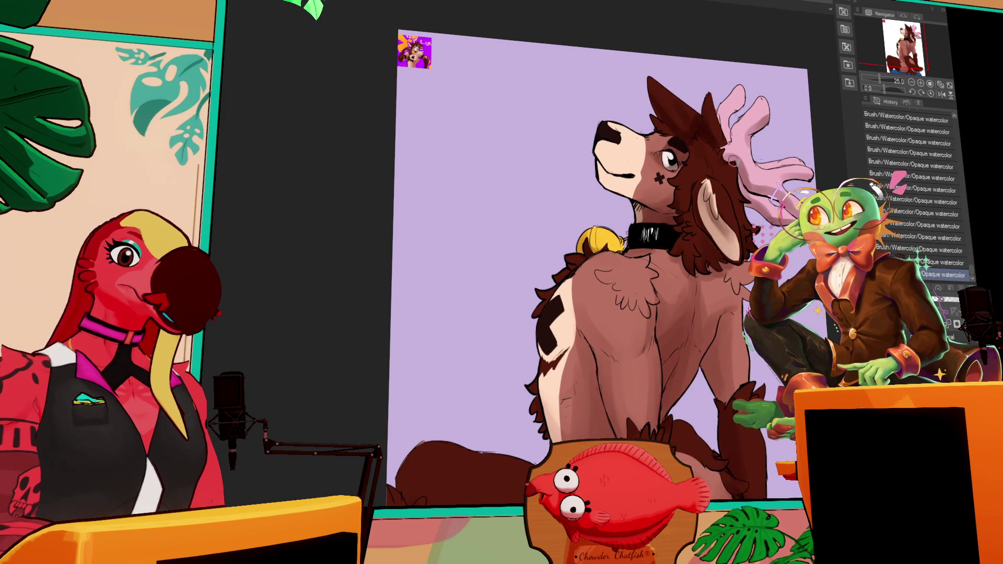
left_click(669, 207)
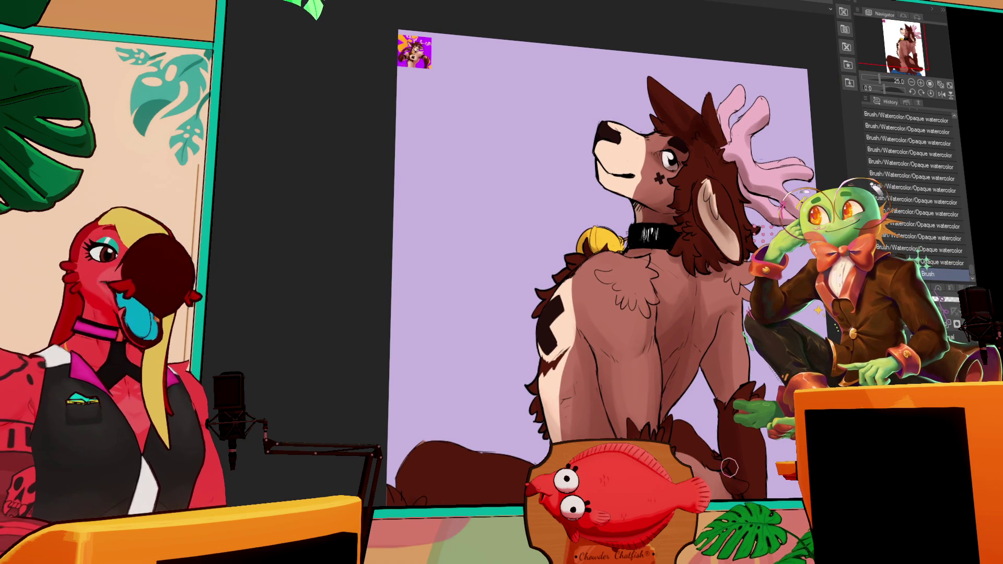
Step: Reposition the view across the artwork and zoom out to see the whole canvas
mouse_move(729, 467)
left_mouse_down()
mouse_move(729, 389)
mouse_move(749, 437)
left_mouse_up()
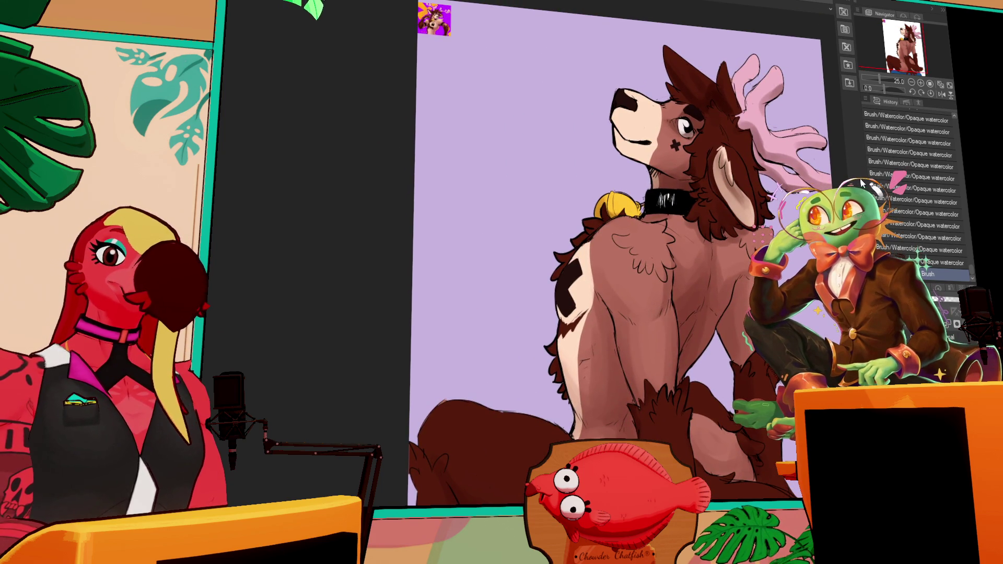
left_click_drag(833, 142, 817, 98)
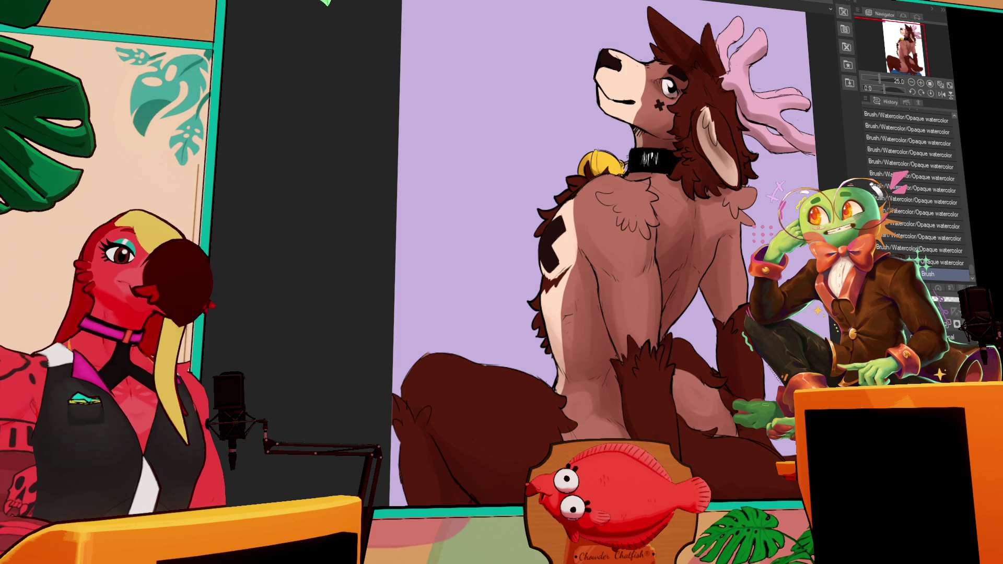
left_click_drag(827, 251, 708, 241)
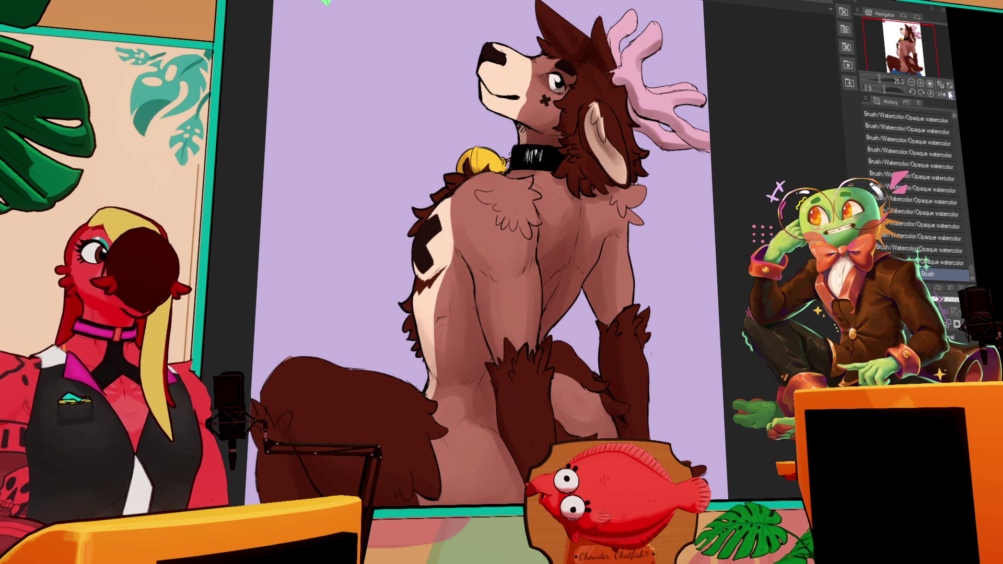
key("ctrl+minus")
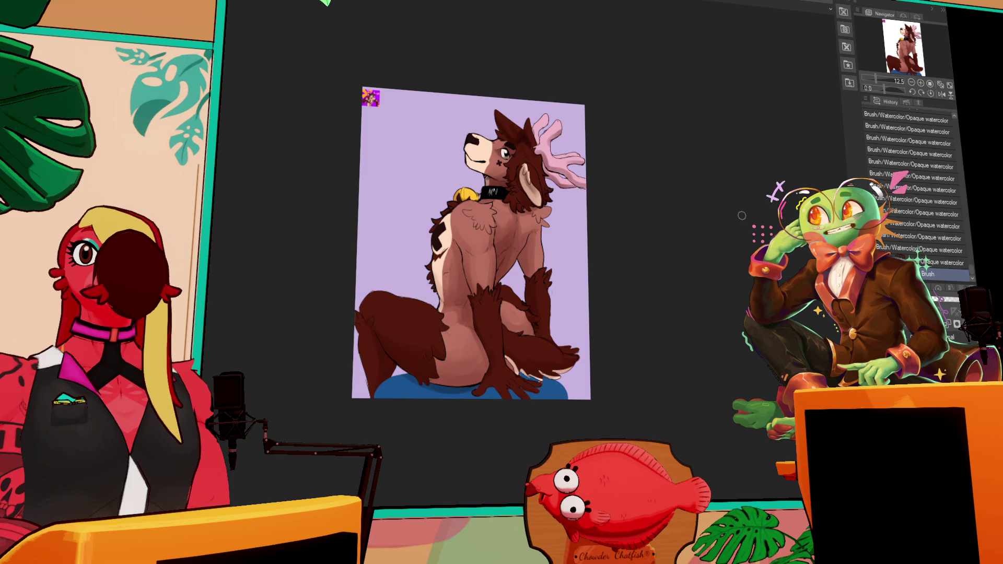
Step: Zoom out and revert to an earlier watercolour stroke in the History panel
scroll(741, 215, "up", 2)
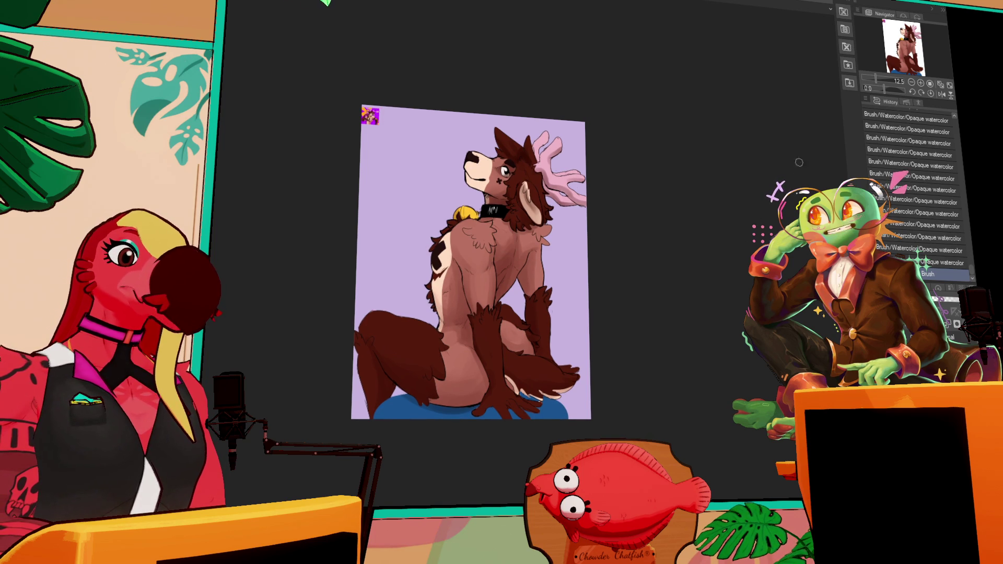
left_click(883, 162)
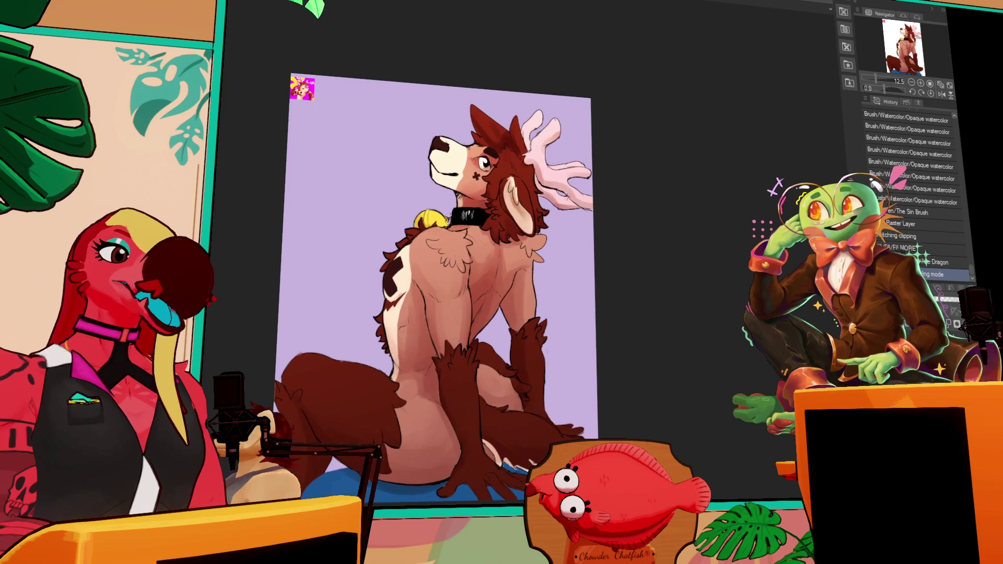
key("ctrl+plus")
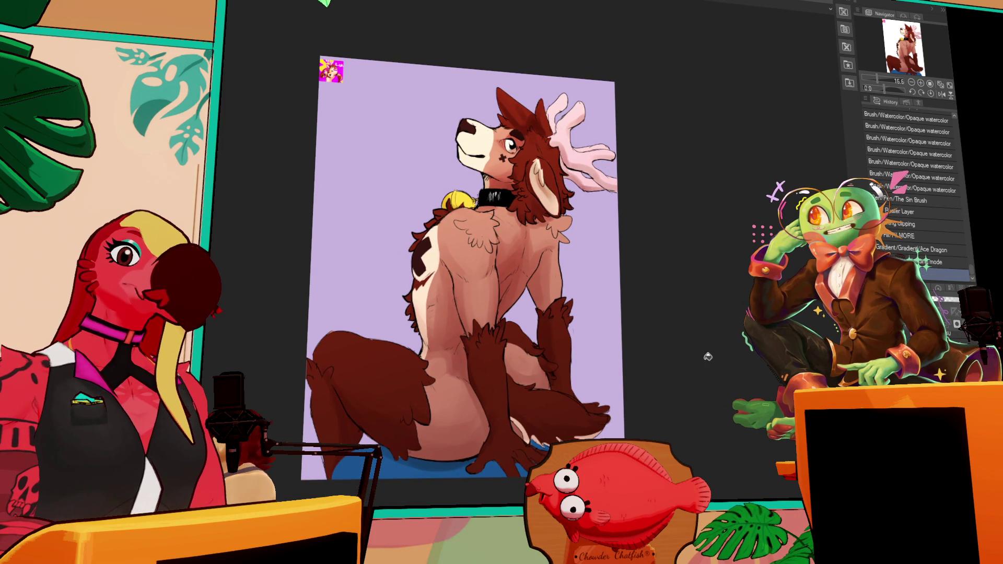
Step: Redo the background as an orange gradient fading lighter toward the top-left, then deselect
left_click_drag(711, 354, 711, 353)
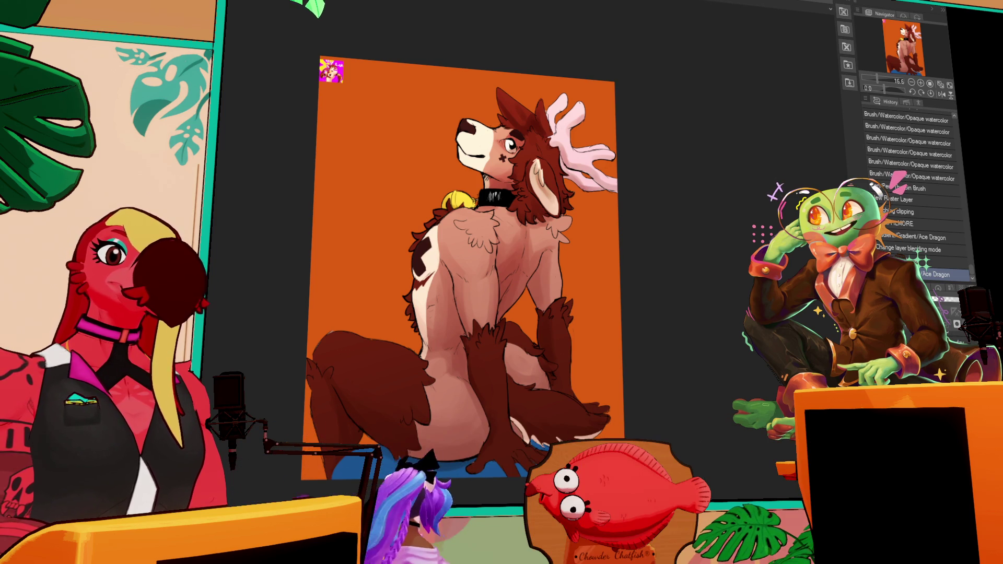
left_click_drag(319, 56, 395, 108)
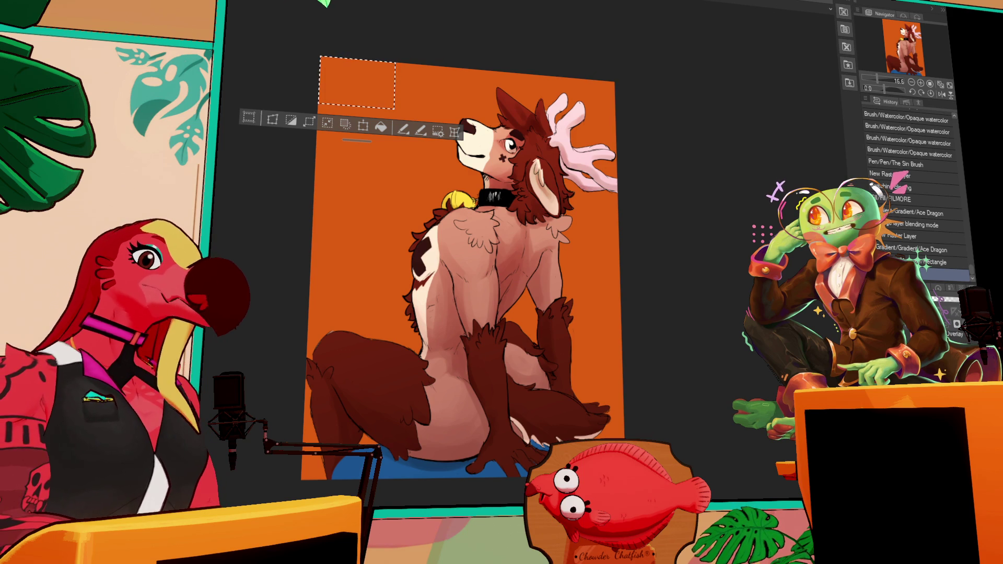
key("ctrl+d")
left_click_drag(319, 57, 412, 277)
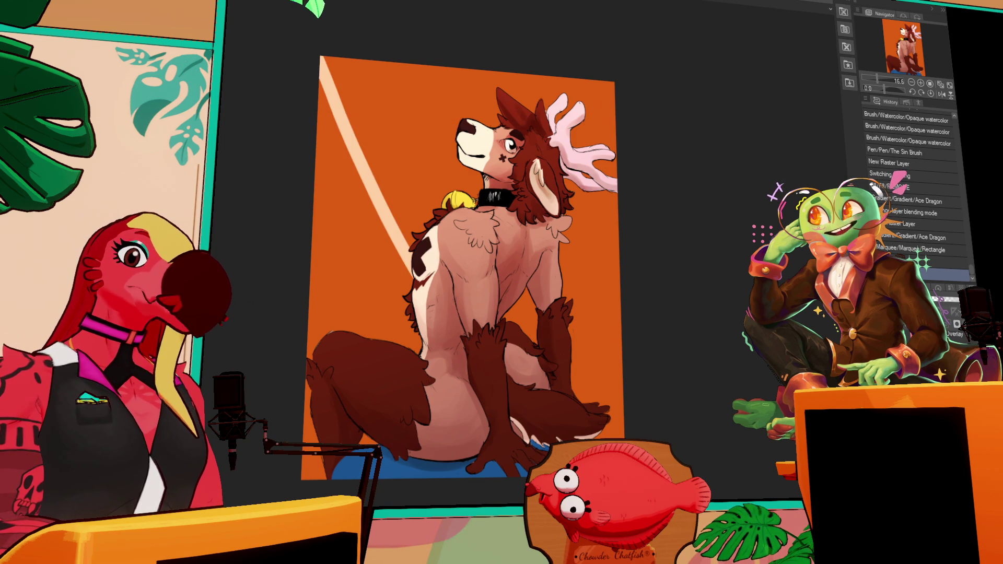
key("Delete")
mouse_move(347, 34)
left_mouse_down()
mouse_move(425, 166)
mouse_move(472, 277)
left_mouse_up()
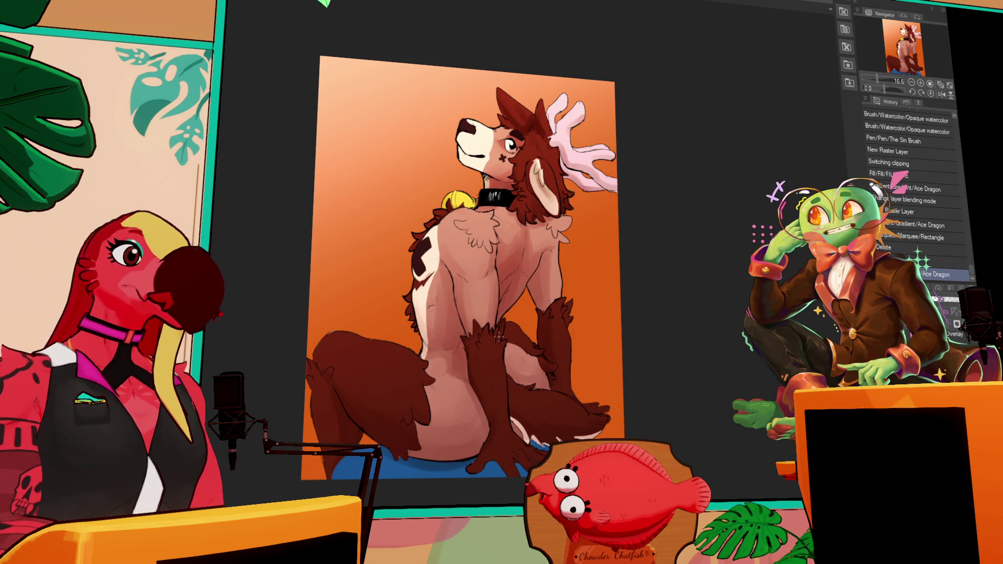
left_click_drag(501, 340, 476, 345)
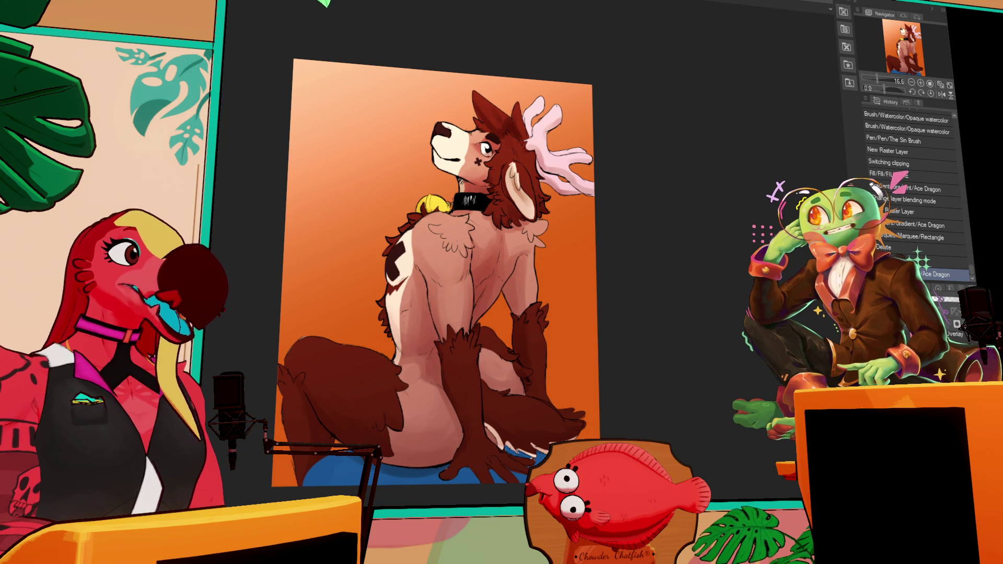
key("ctrl+d")
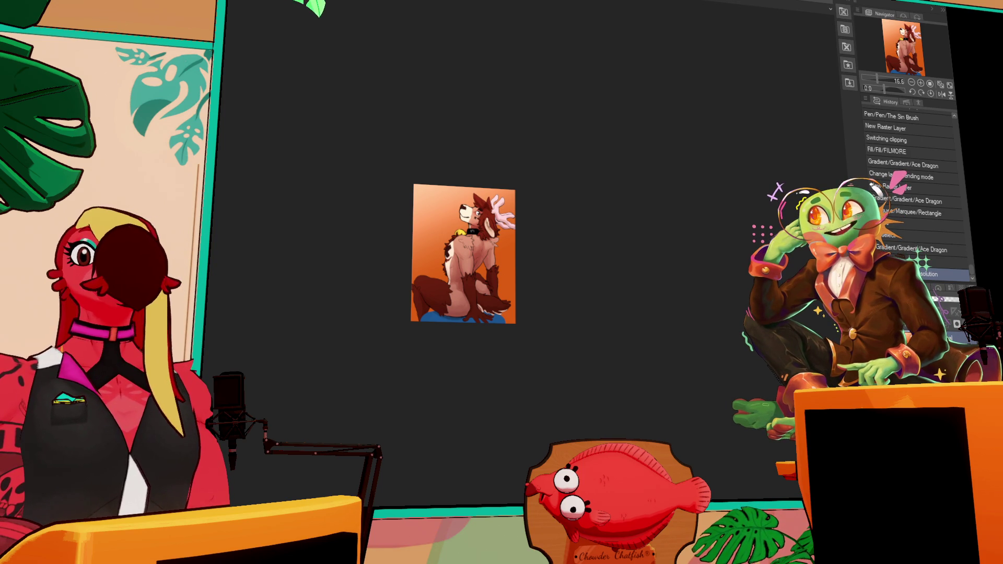
scroll(515, 256, "up", 3)
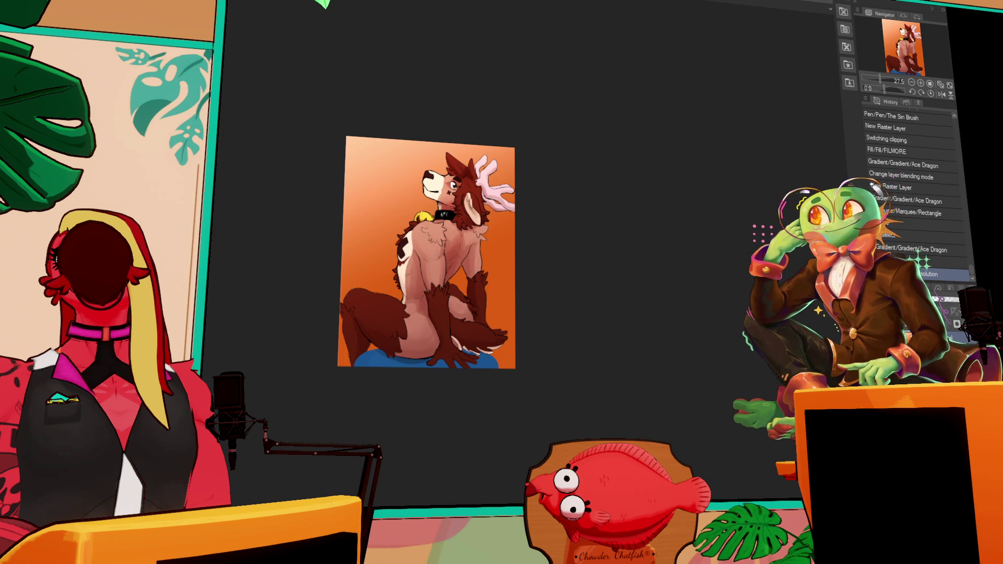
key("ctrl+plus")
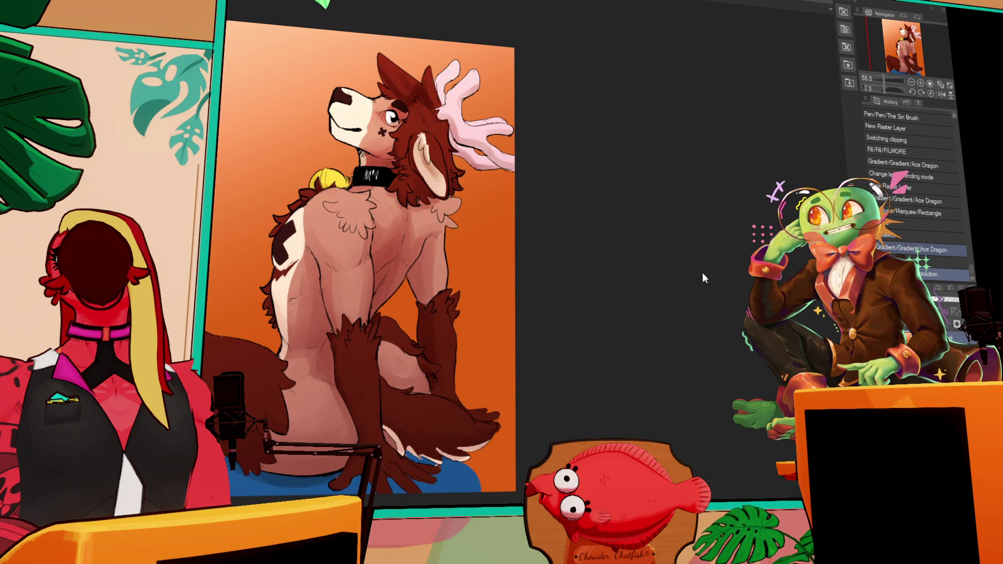
scroll(596, 217, "down", 3)
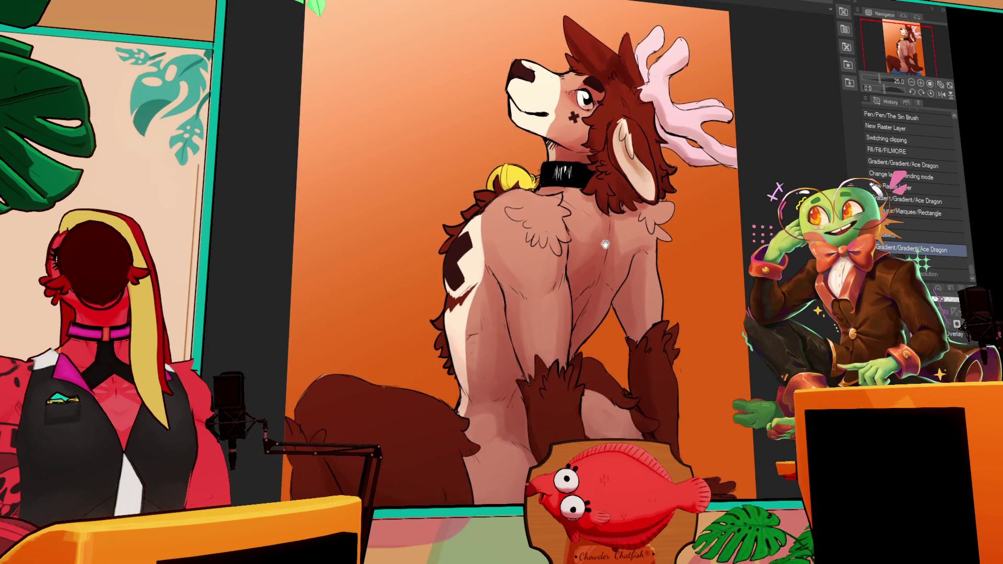
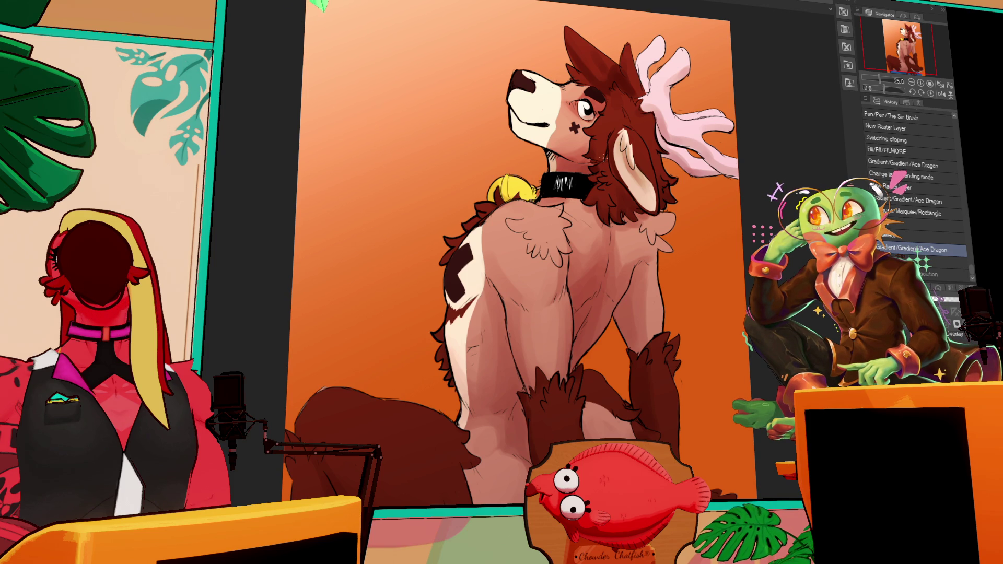
Step: Zoom out to fit the deer image and drop the rectangular selection
scroll(433, 261, "down", 2)
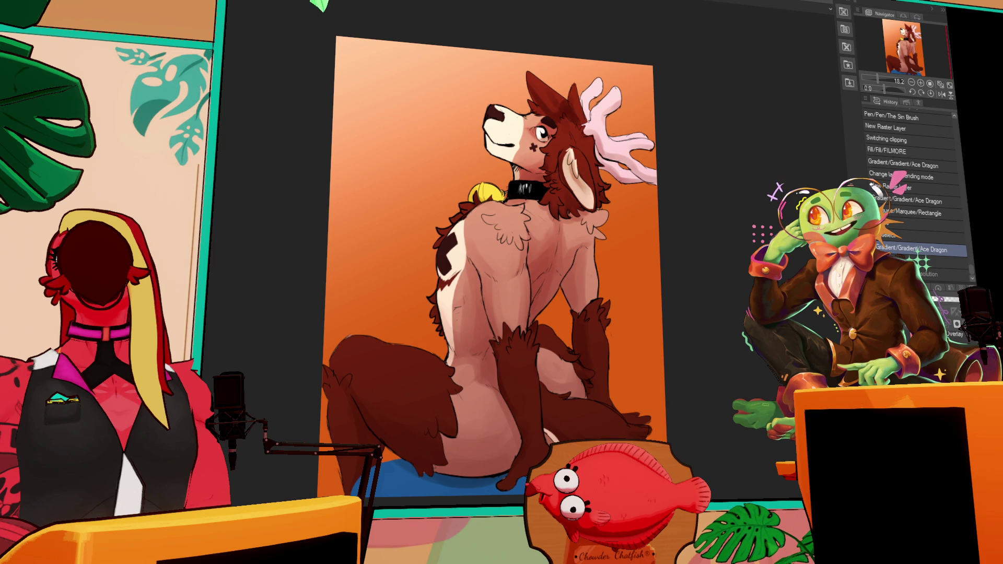
left_click(687, 257)
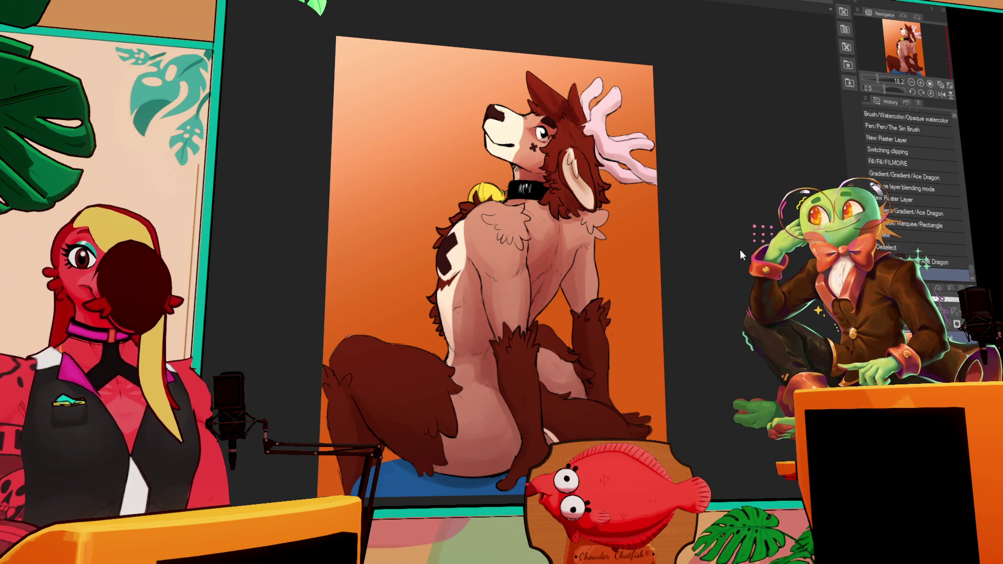
Step: Revert the deer illustration to the Gradient/Gradient/Ace Dragon history state
left_click(943, 179)
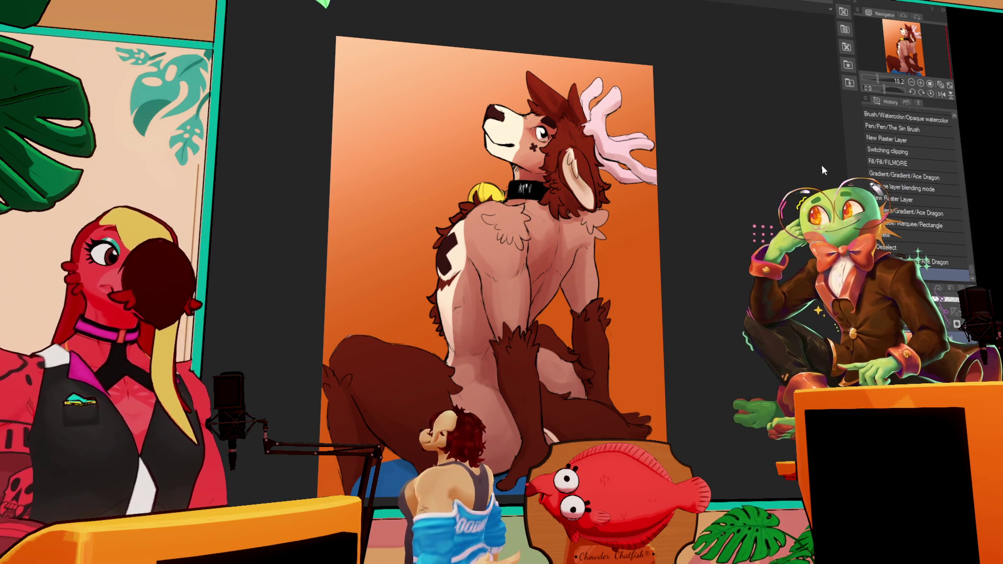
left_click(930, 261)
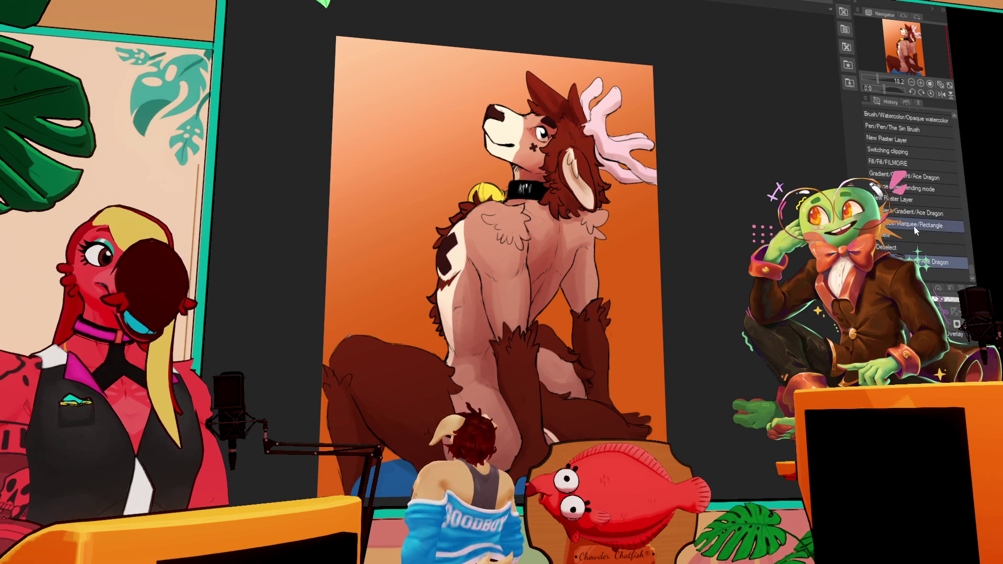
scroll(670, 171, "up", 1)
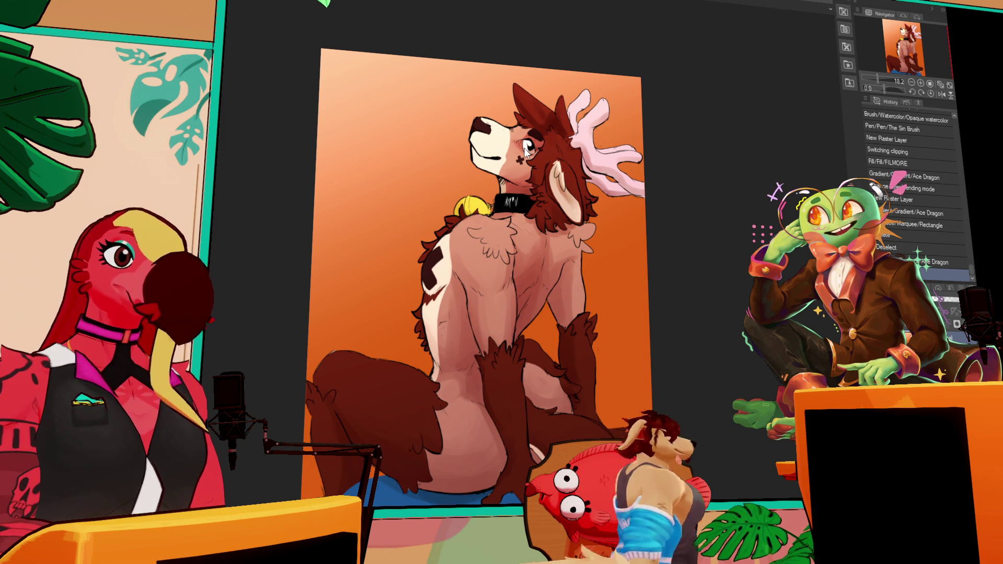
key("Return")
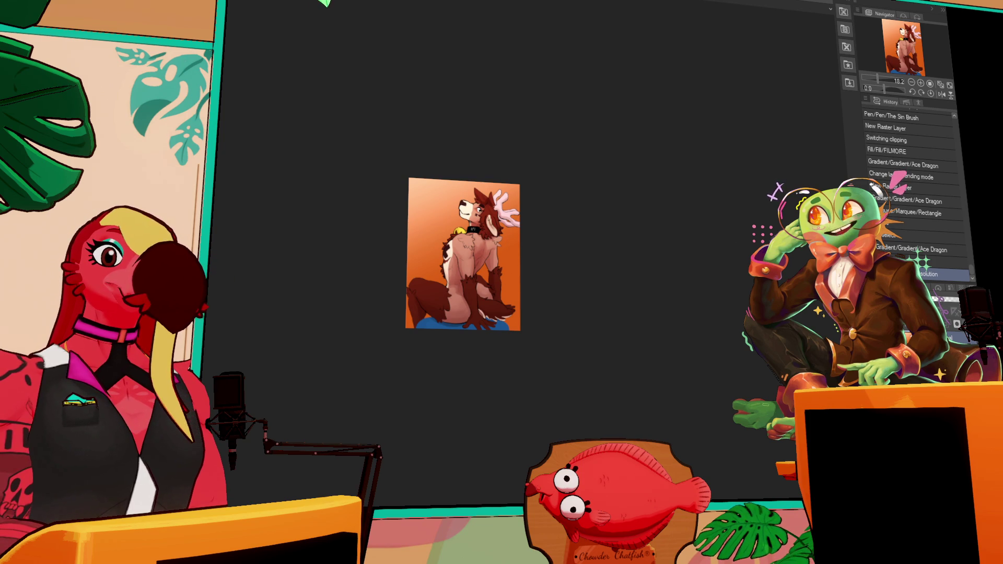
left_click(907, 251)
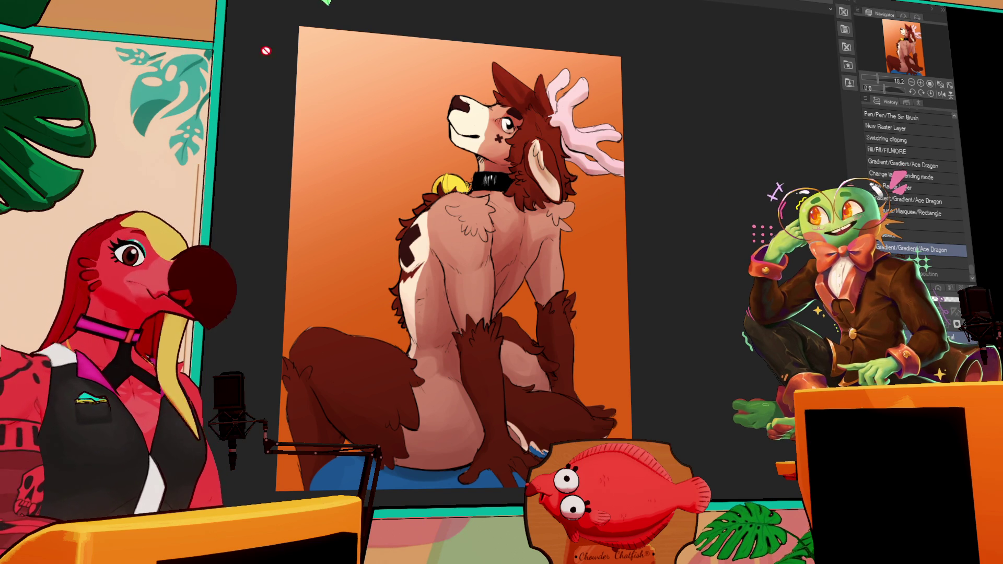
Step: Nudge the deer view slightly, then switch to the lavender character canvas with Ctrl+Tab
left_click_drag(248, 45, 261, 56)
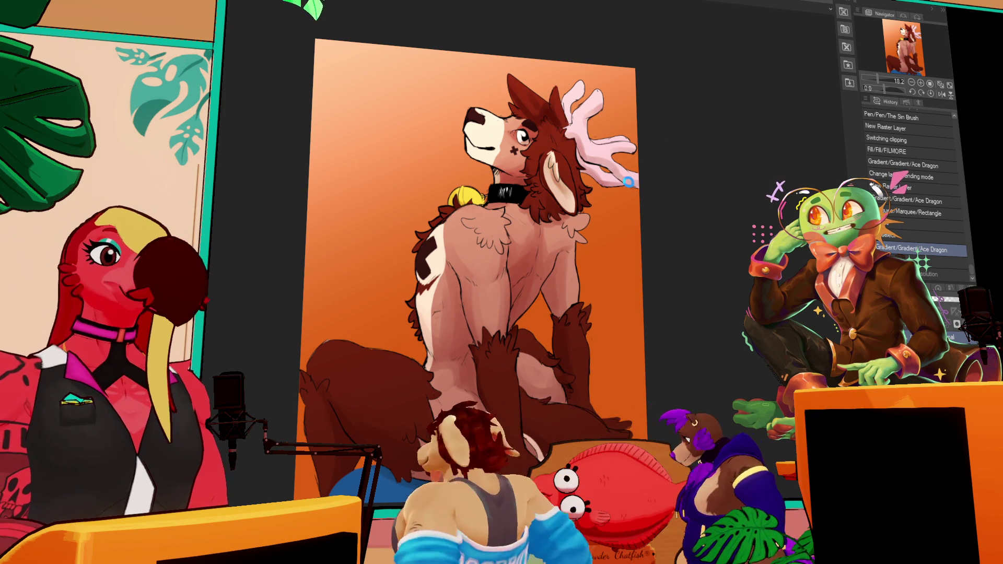
key("ctrl+Tab")
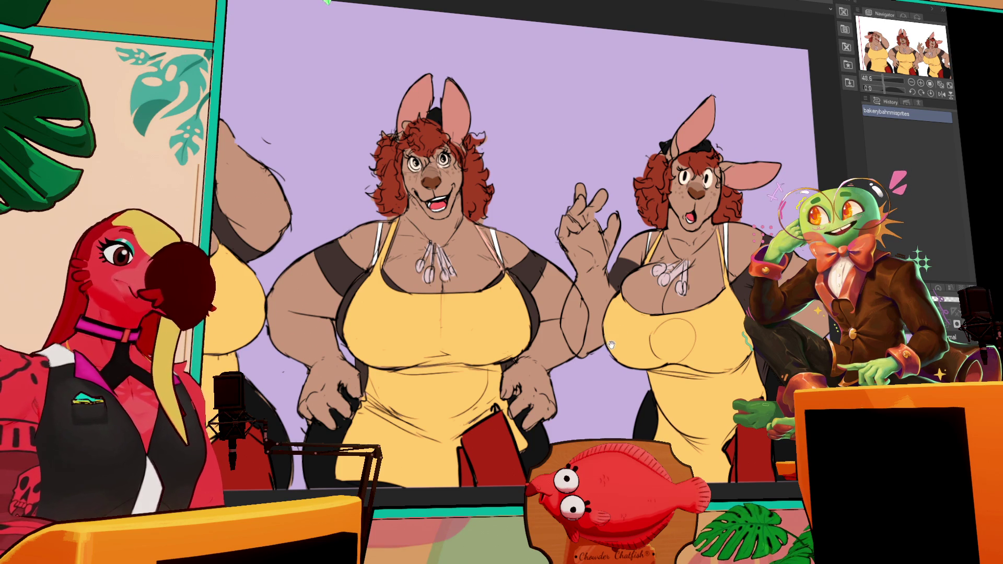
Step: Lasso the side figures, cut away their colour fill, and deselect
left_click_drag(608, 345, 613, 331)
left_click(594, 322)
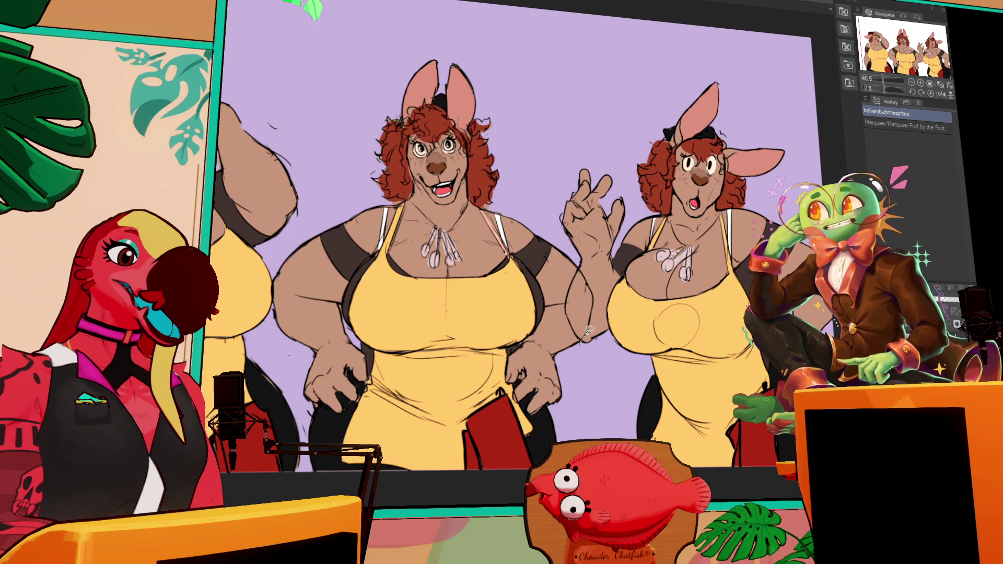
mouse_move(592, 284)
left_mouse_down()
mouse_move(579, 263)
mouse_move(579, 105)
mouse_move(835, 183)
left_mouse_up()
mouse_move(279, 284)
left_mouse_down()
mouse_move(328, 273)
mouse_move(329, 225)
mouse_move(360, 138)
mouse_move(230, 3)
mouse_move(312, 489)
mouse_move(365, 442)
mouse_move(328, 273)
left_mouse_up()
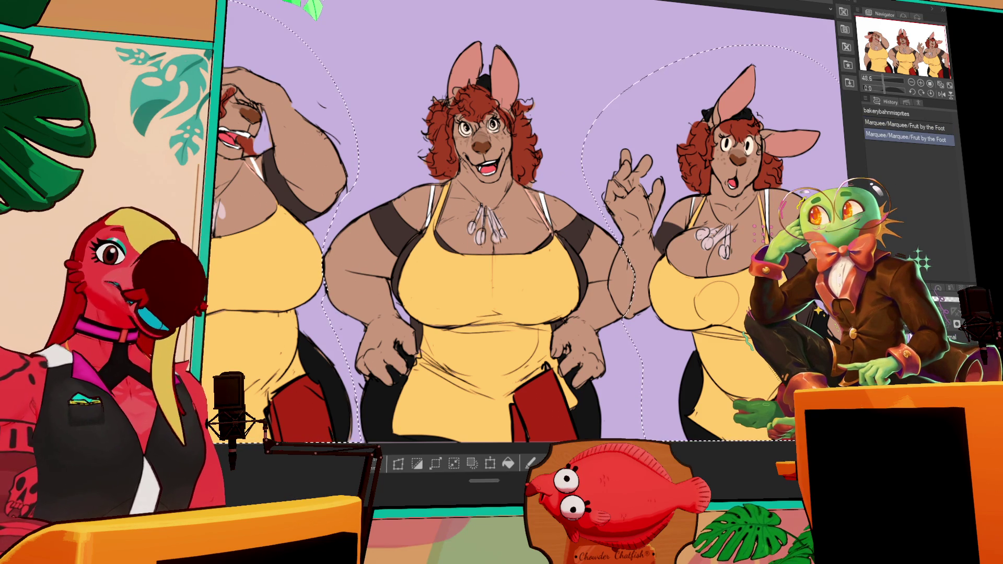
key("ctrl+x")
scroll(517, 240, "right", 1)
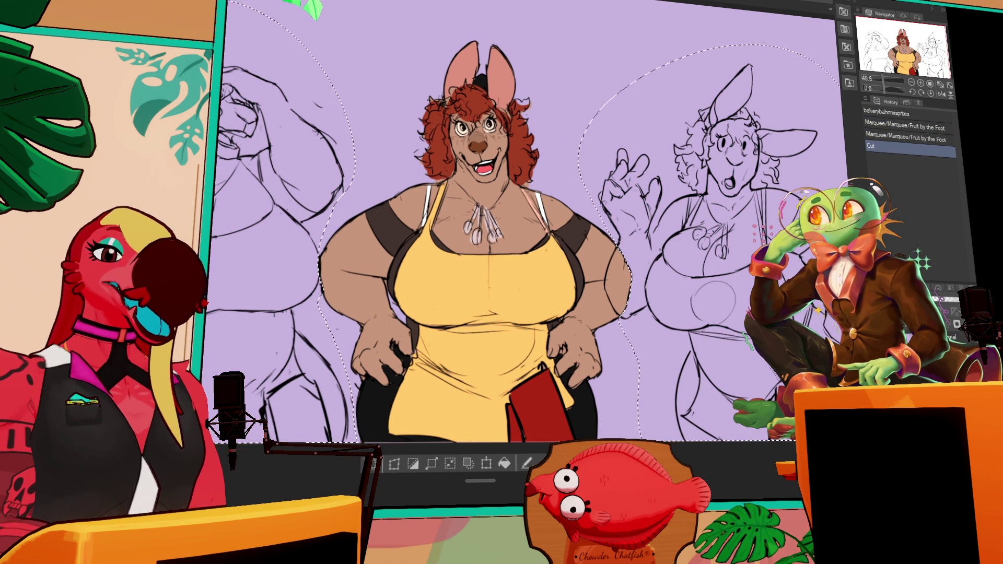
key("ctrl+d")
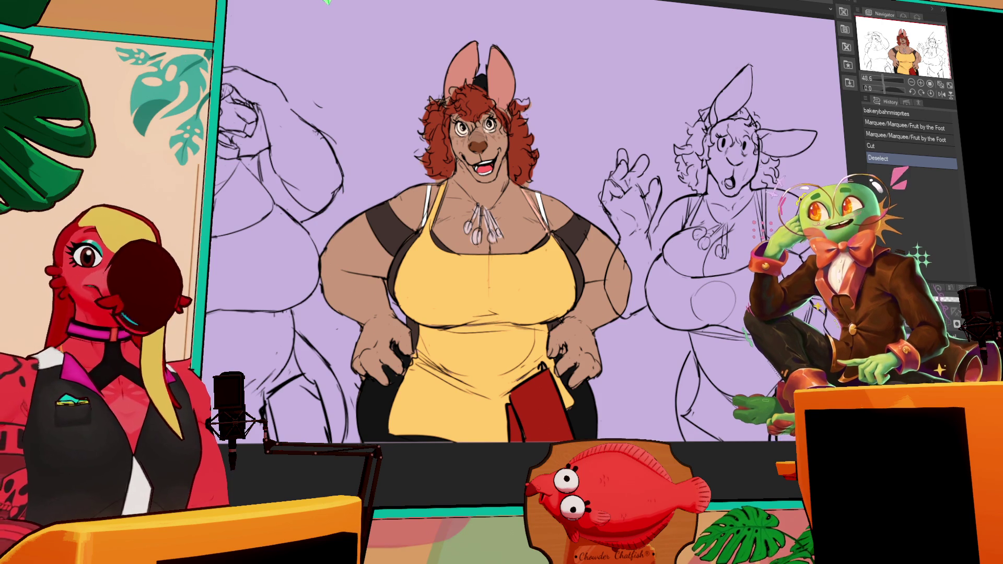
Step: Paste the coloured figure copies over the side sketches
scroll(838, 155, "down", 1)
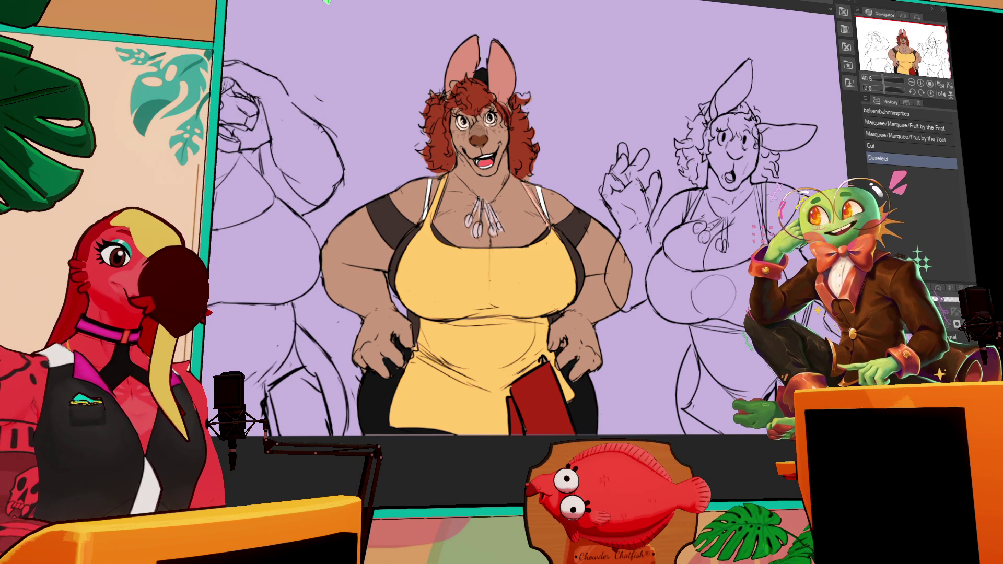
key("ctrl+v")
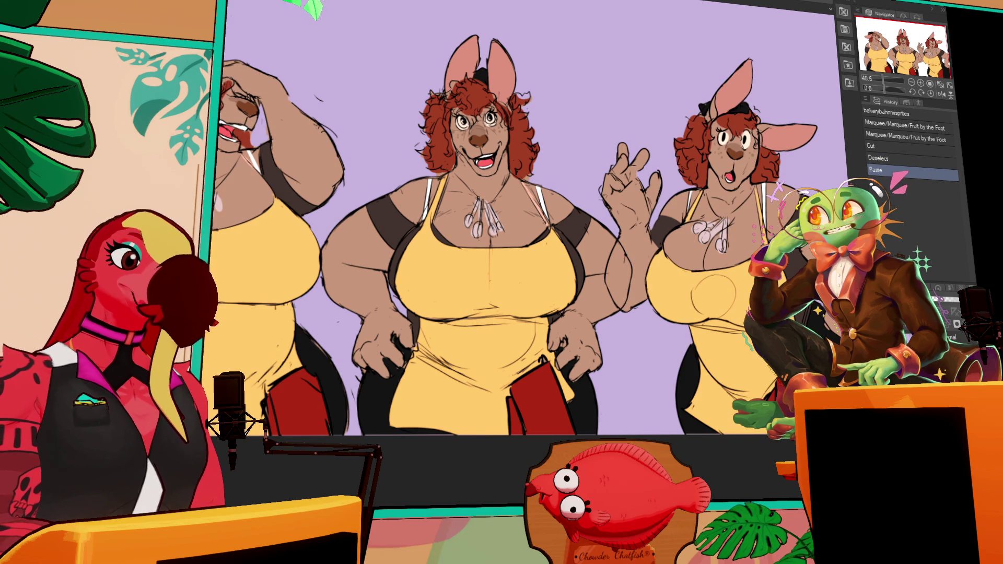
left_click_drag(837, 63, 706, 34)
Step: Compare the right figure's pasted fill, deselect, and shift it slightly left and up
key("Delete")
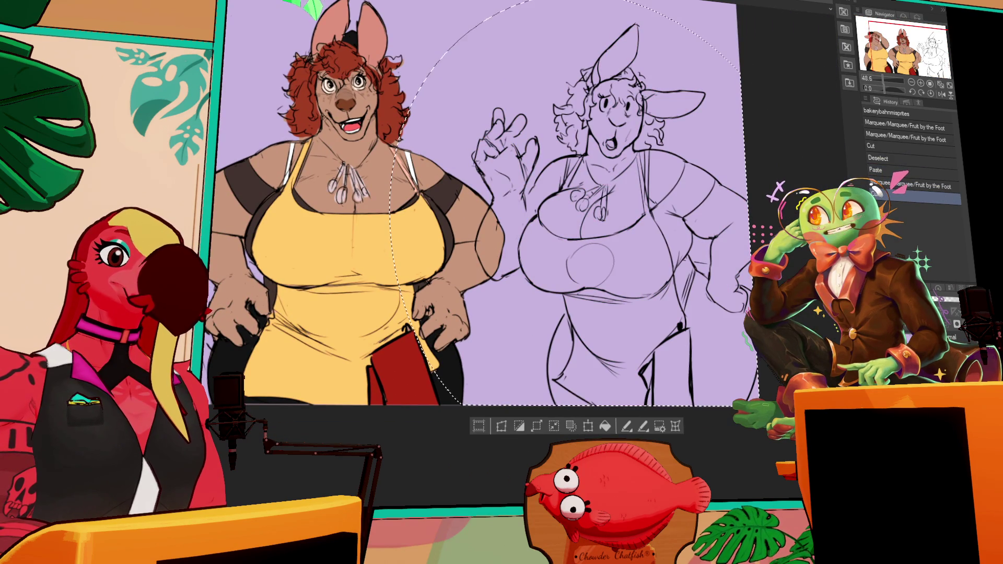
key("ctrl+v")
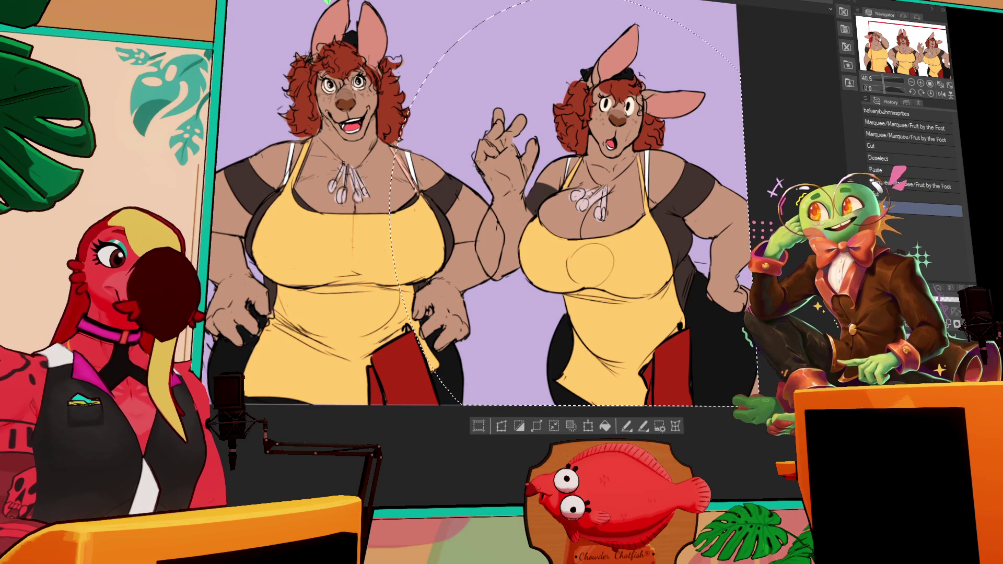
key("ctrl+comma")
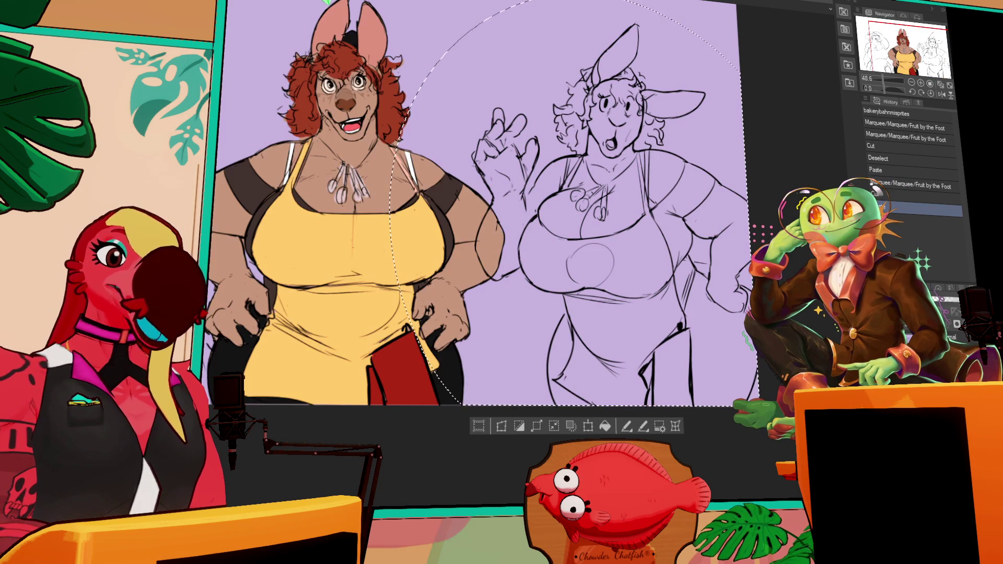
key("ctrl+d")
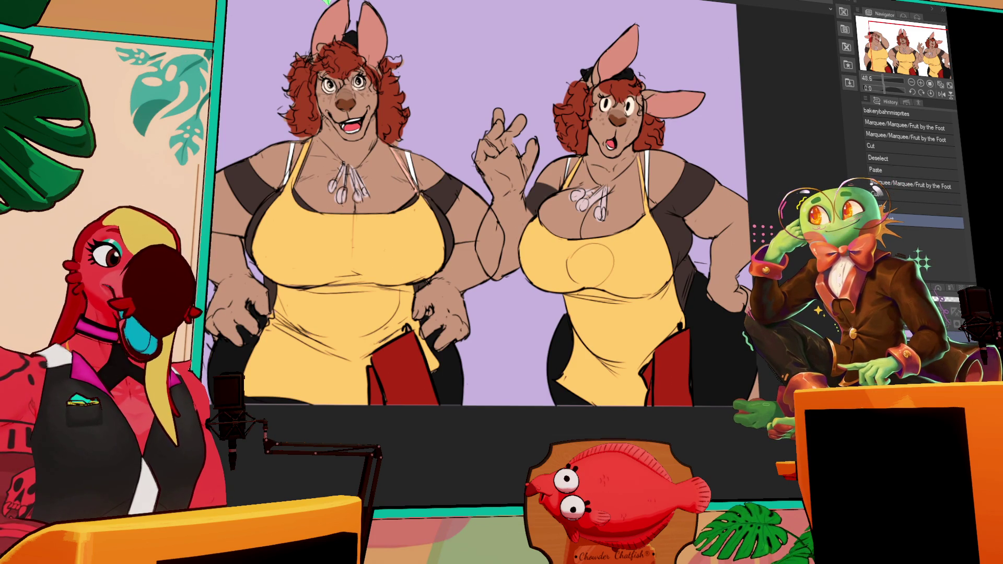
mouse_move(720, 384)
left_mouse_down()
mouse_move(454, 347)
mouse_move(547, 356)
left_mouse_up()
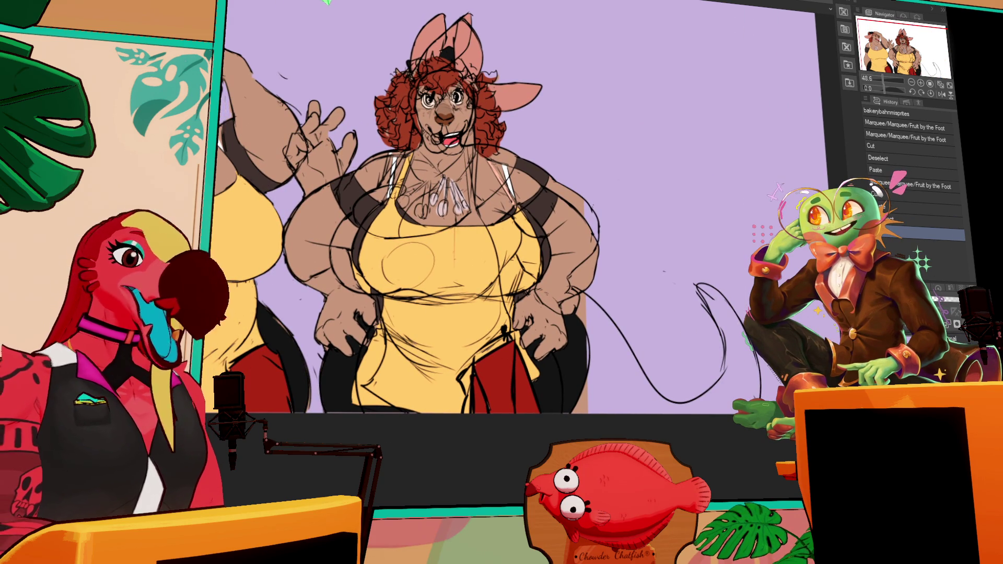
Step: After undone trial moves, slide the left pasted sketch right over the coloured centre figure
left_click_drag(391, 297, 653, 301)
key("ctrl+z")
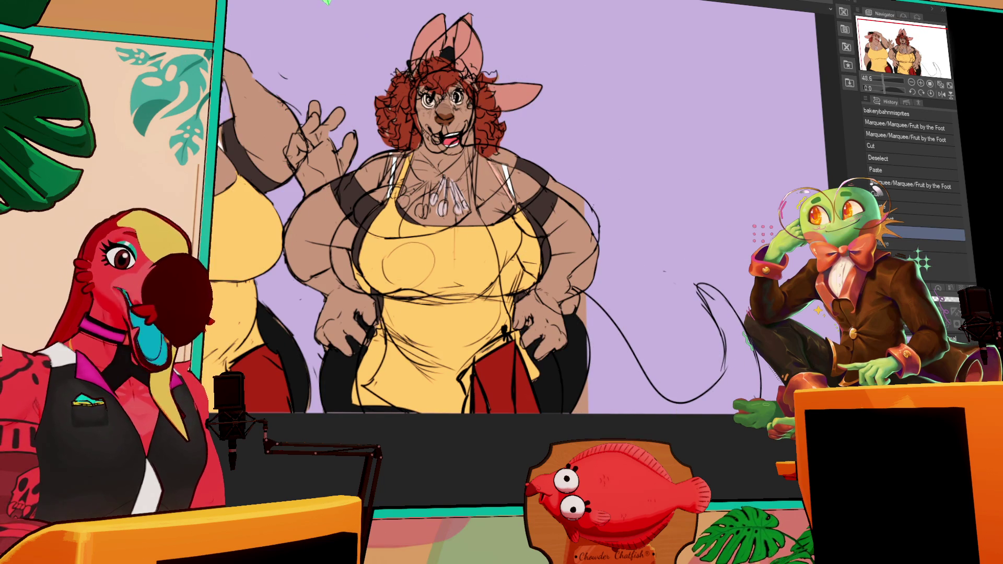
left_click_drag(230, 314, 455, 314)
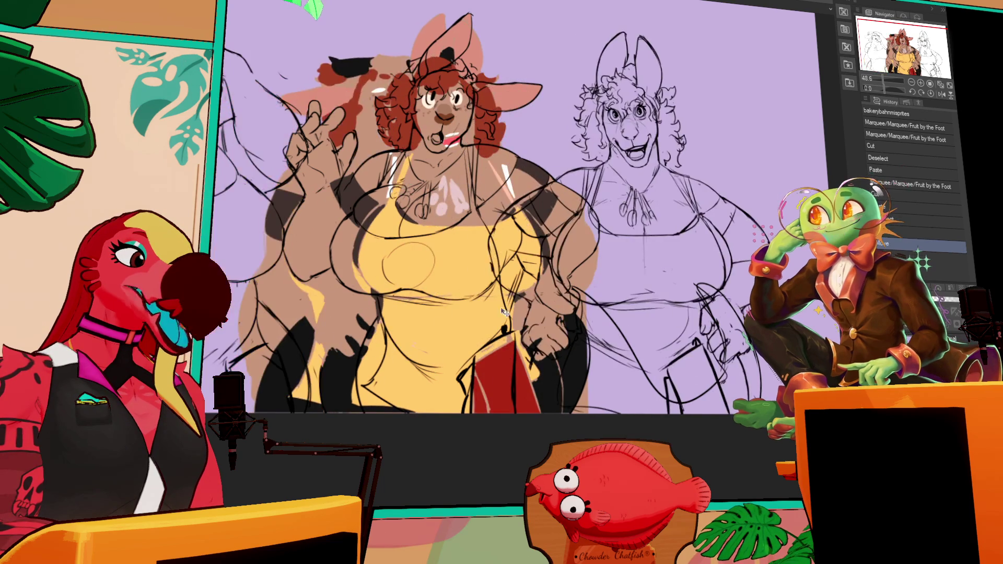
key("ctrl+z")
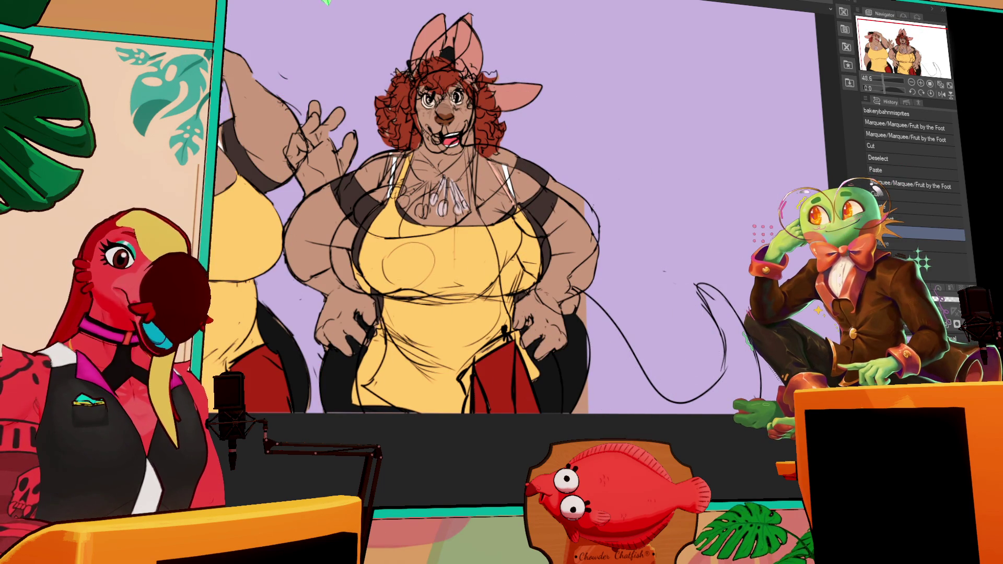
left_click_drag(595, 353, 674, 326)
left_click_drag(331, 326, 417, 324)
key("ctrl+z")
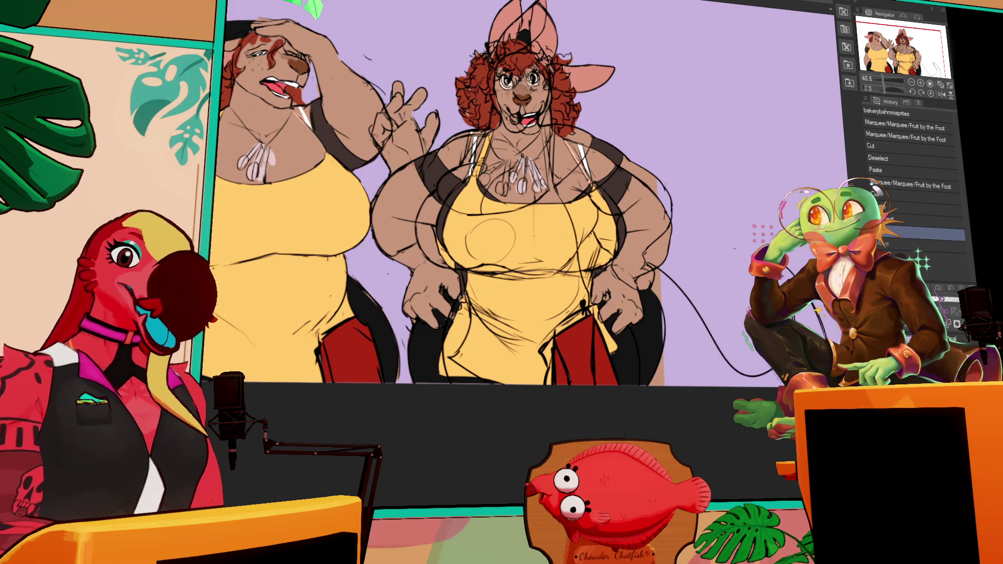
left_click_drag(323, 314, 558, 312)
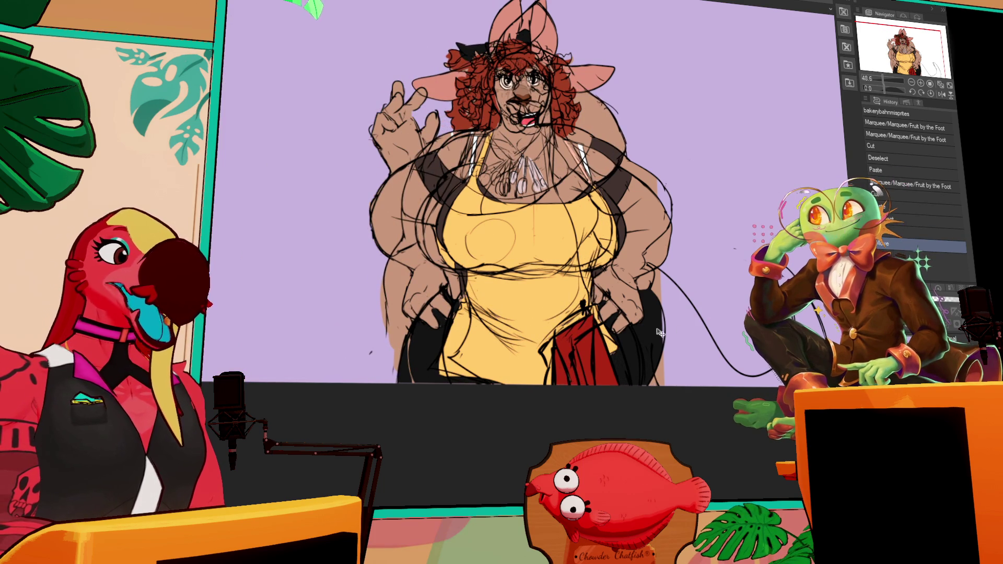
left_click_drag(650, 348, 659, 350)
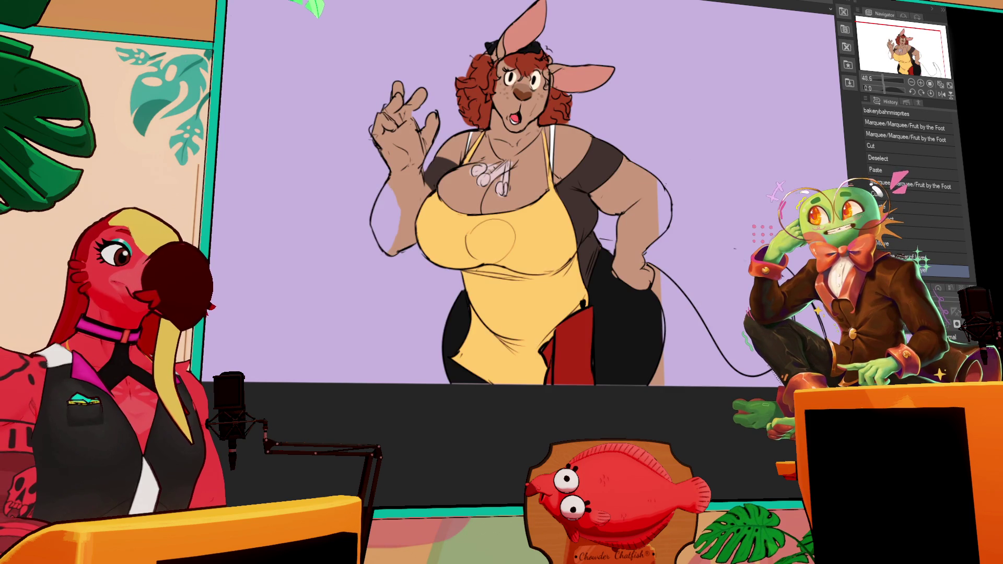
Step: Fill the kangaroo's tail with tan
left_click_drag(781, 340, 763, 377)
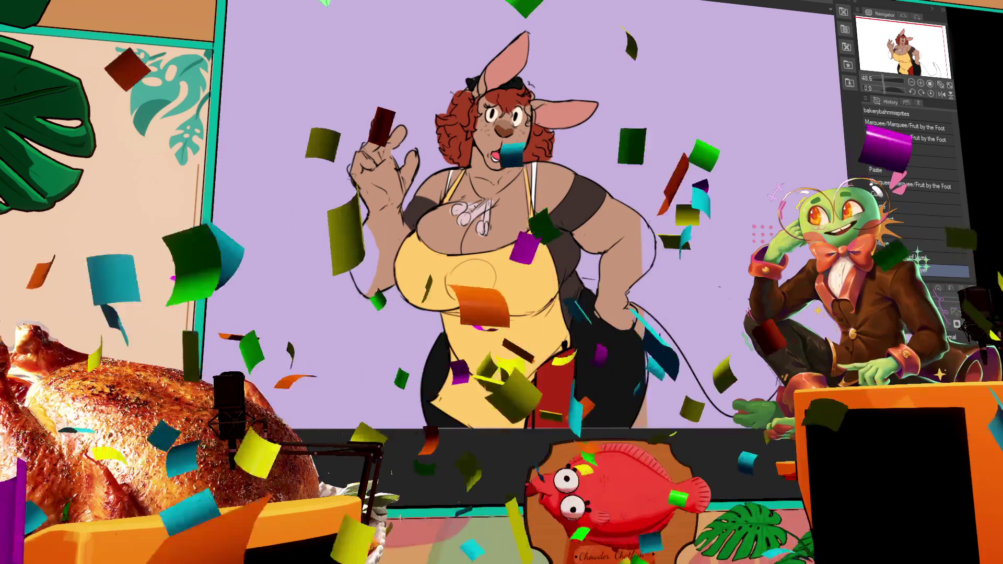
left_click(689, 376)
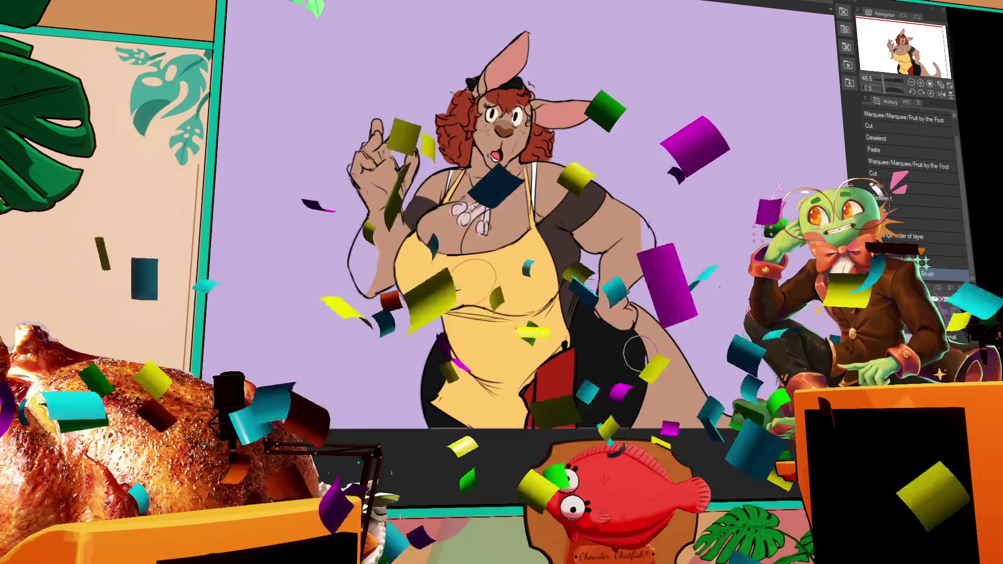
key("ctrl+z")
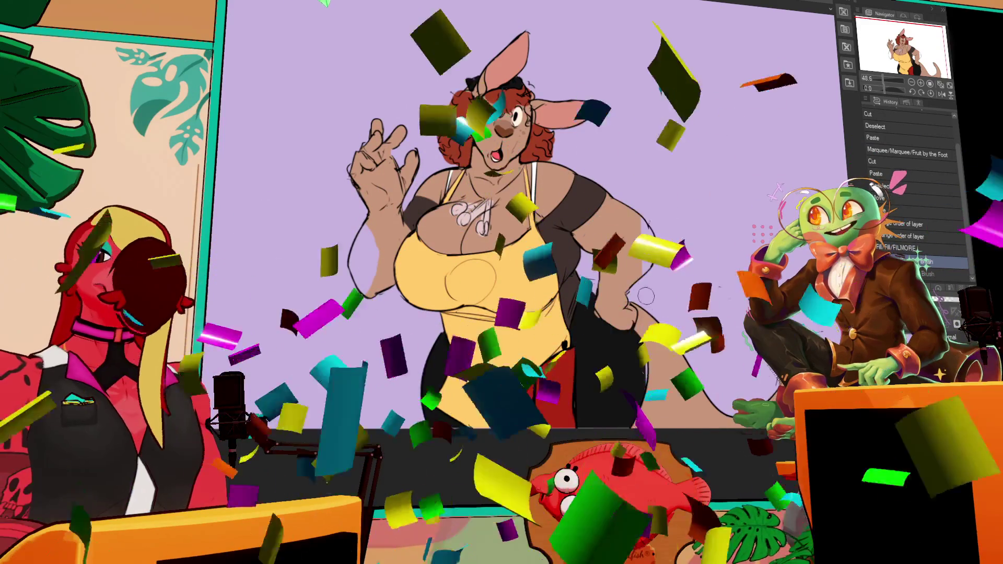
key("ctrl+y")
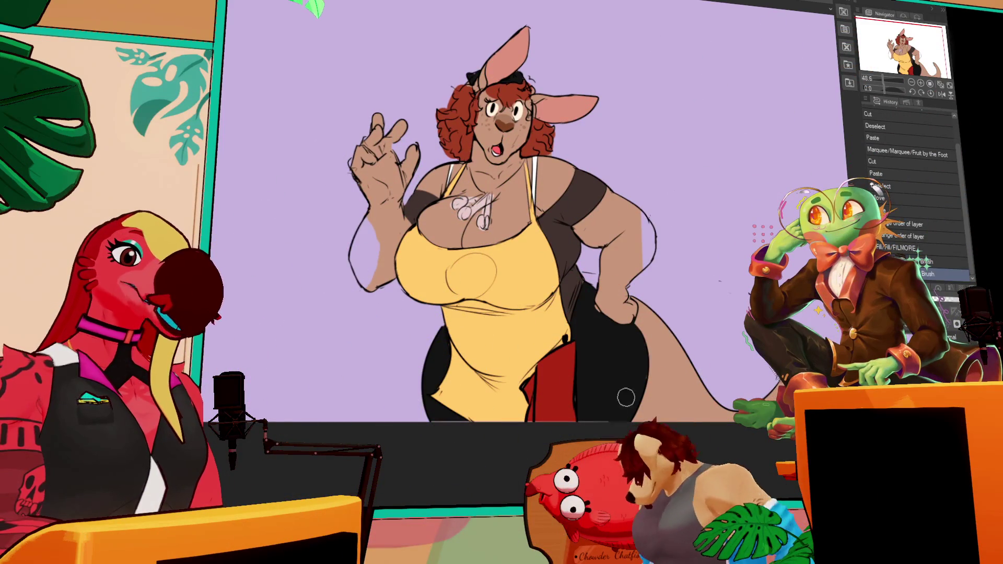
Step: Add small The Sin Brush pen touch-ups near the bottom of the figure
left_click(611, 375)
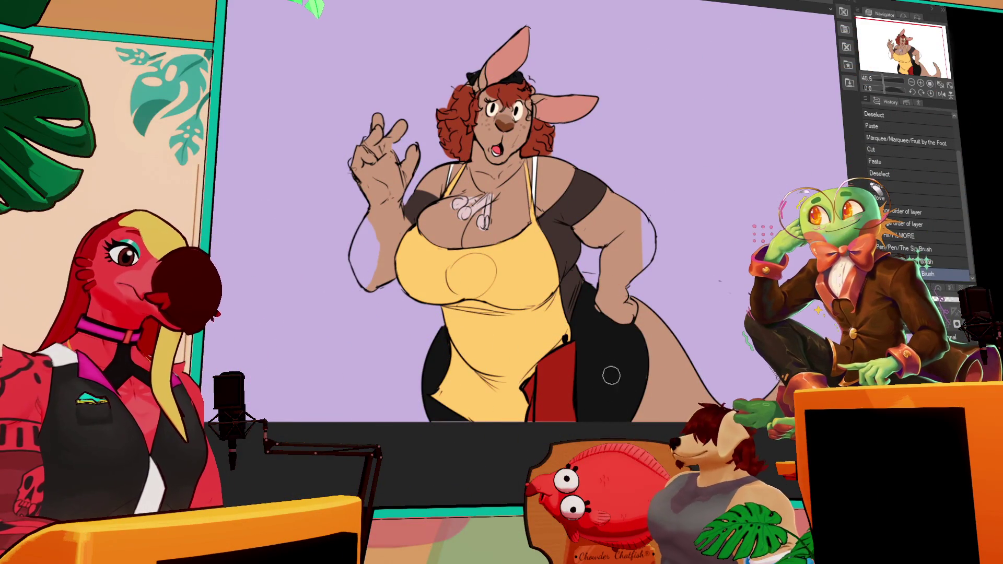
left_click(639, 371)
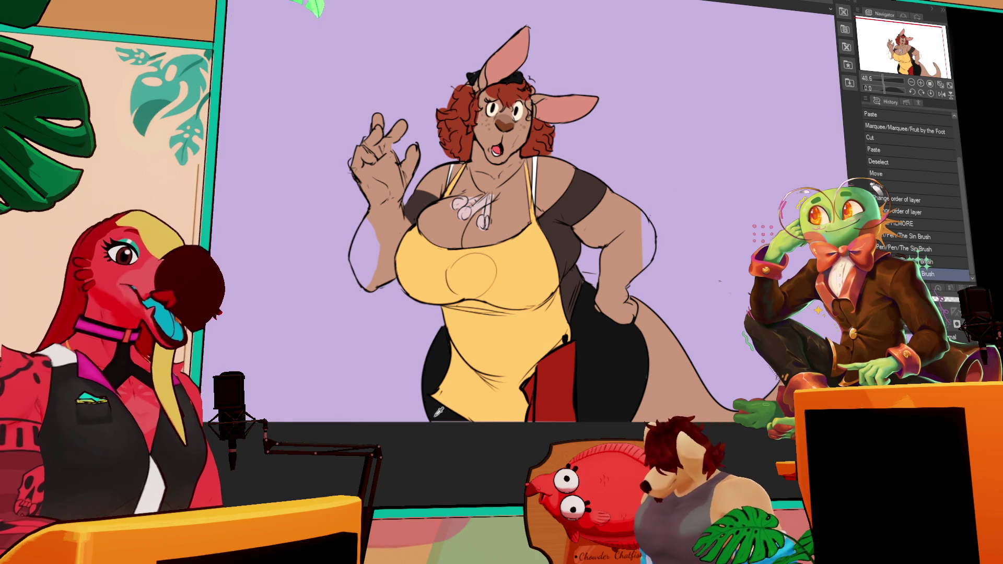
left_click(450, 422)
left_click(450, 421)
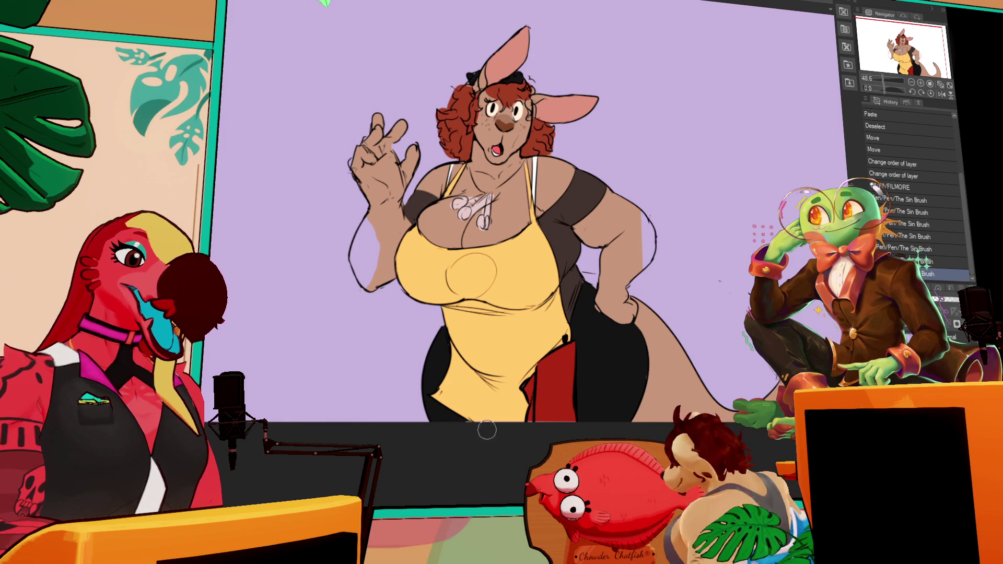
left_click(449, 414)
left_click(477, 434)
left_click_drag(477, 434, 485, 450)
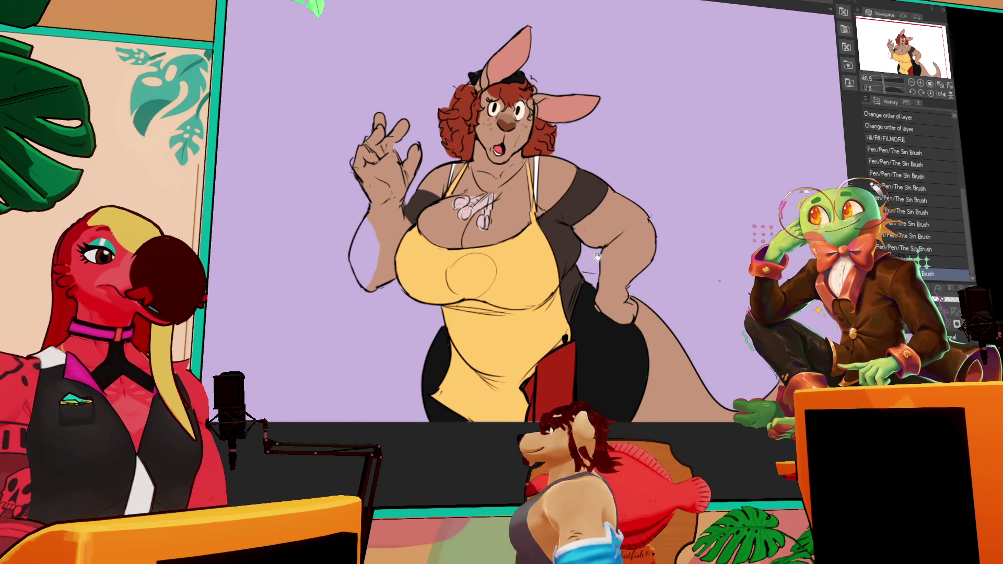
Step: Pan the canvas to frame the front-facing, grinning kangaroo with hands on hips
left_click_drag(651, 238, 755, 269)
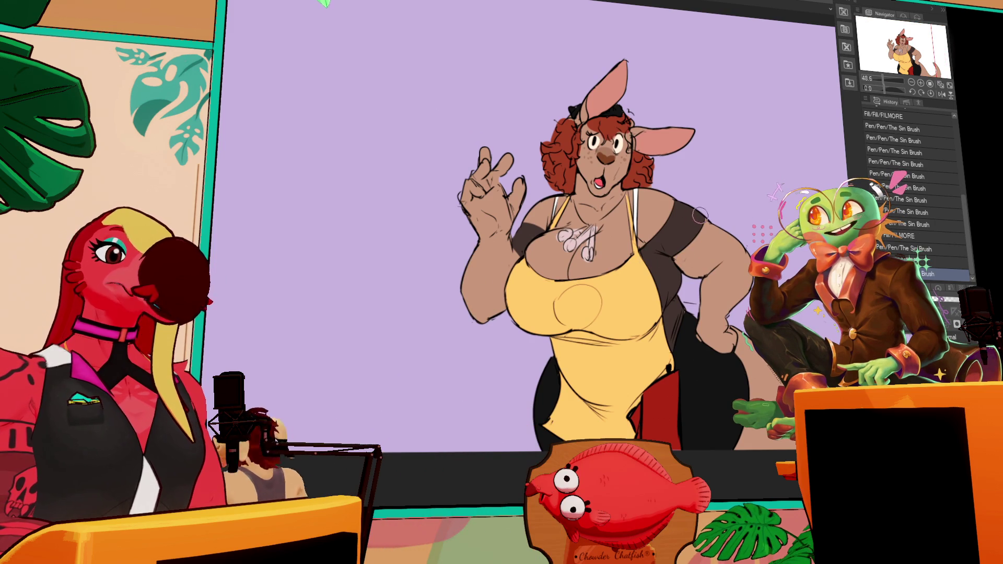
left_click_drag(757, 229, 752, 225)
left_click_drag(736, 375, 732, 331)
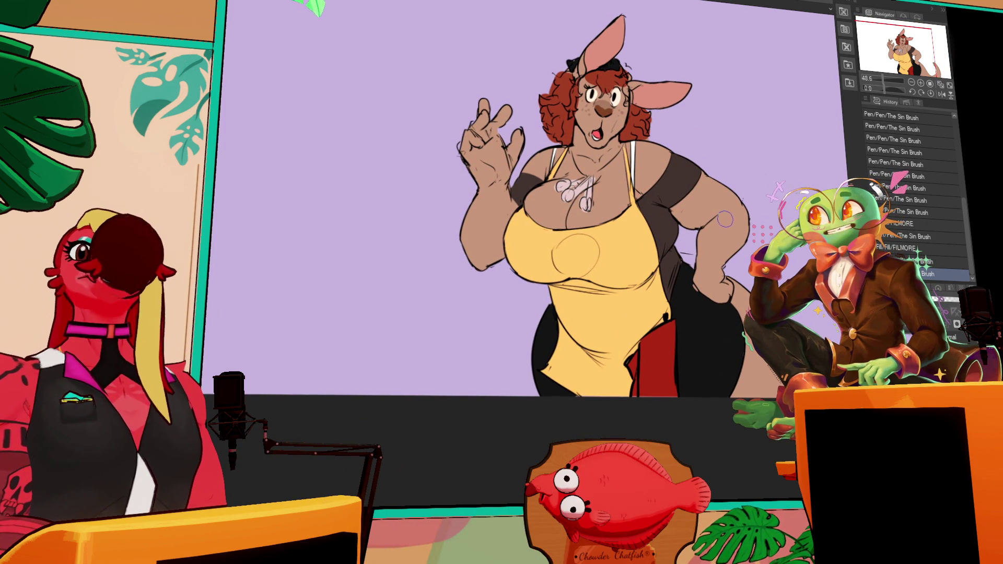
mouse_move(764, 207)
left_mouse_down()
mouse_move(760, 233)
mouse_move(723, 241)
mouse_move(741, 250)
mouse_move(733, 230)
left_mouse_up()
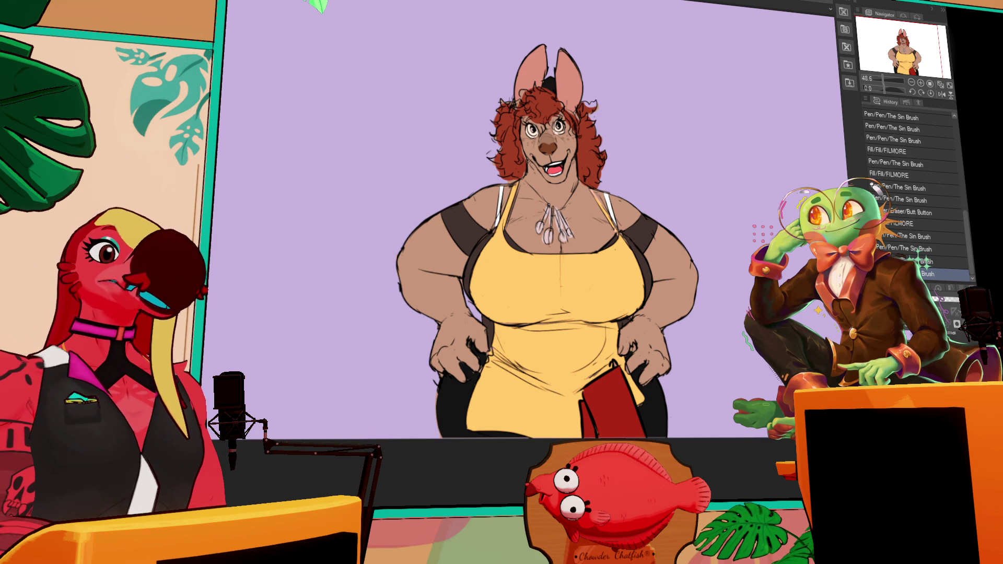
Step: Draw a short The Sin Brush stroke around the kangaroo's right-side hand
left_click_drag(634, 342, 633, 346)
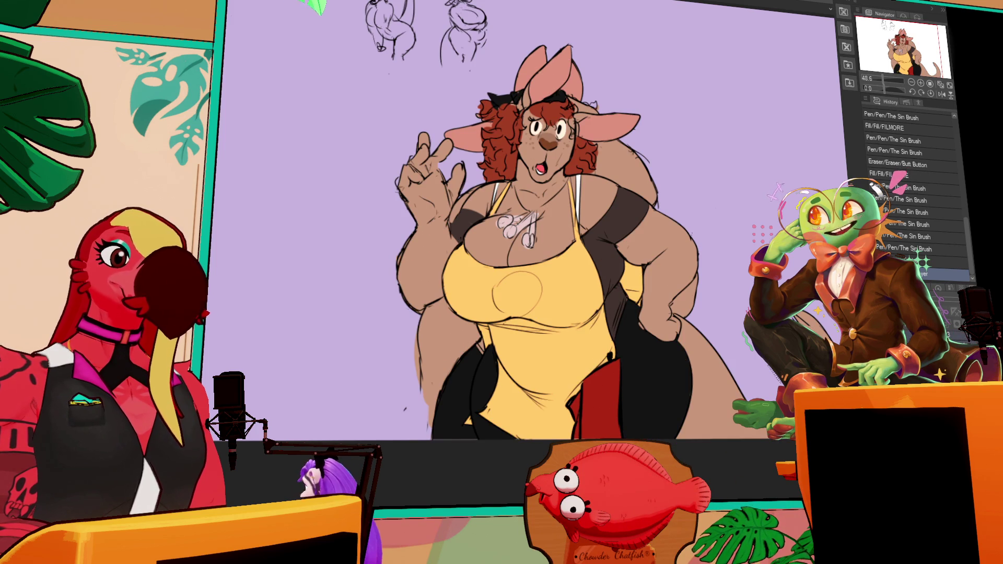
Step: Paste the kangaroo reference onto the blank canvas and create a new layer folder
key("ctrl+v")
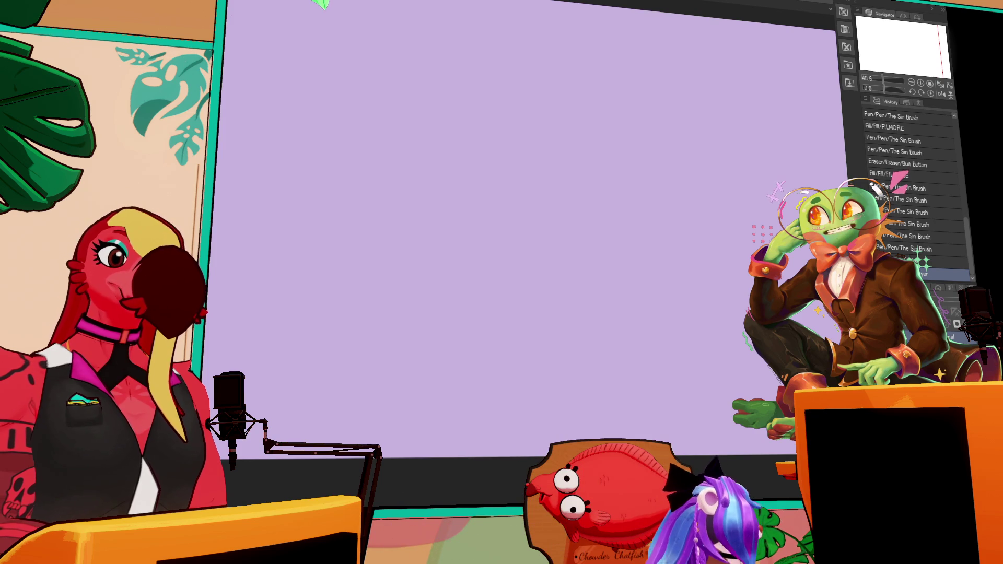
key("ctrl+g")
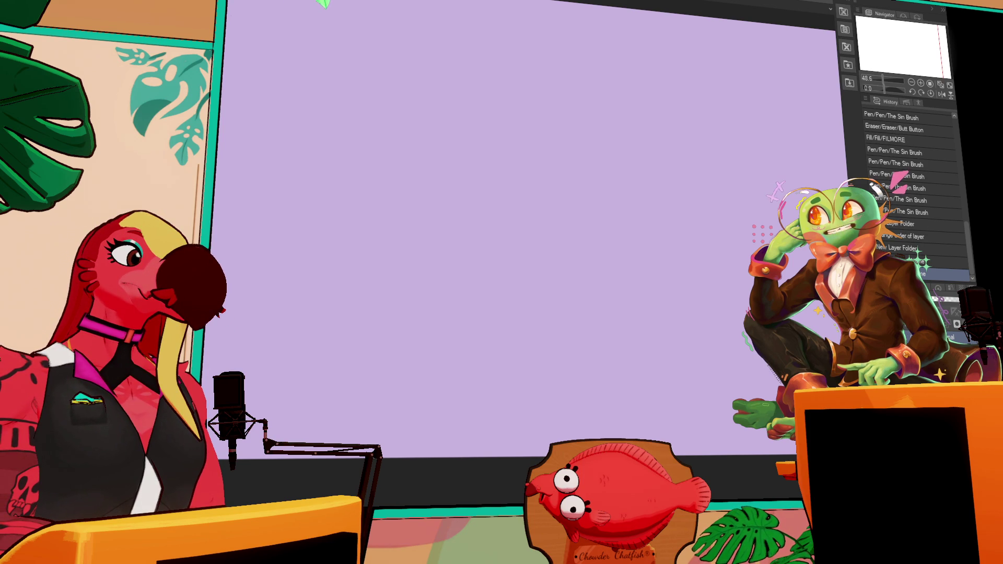
scroll(563, 153, "up", 2)
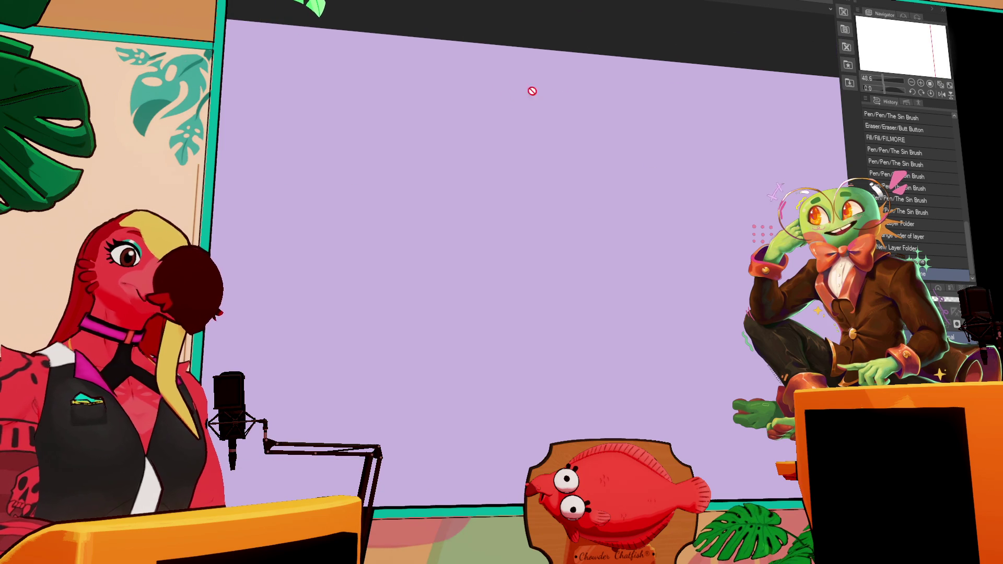
scroll(708, 268, "down", 2)
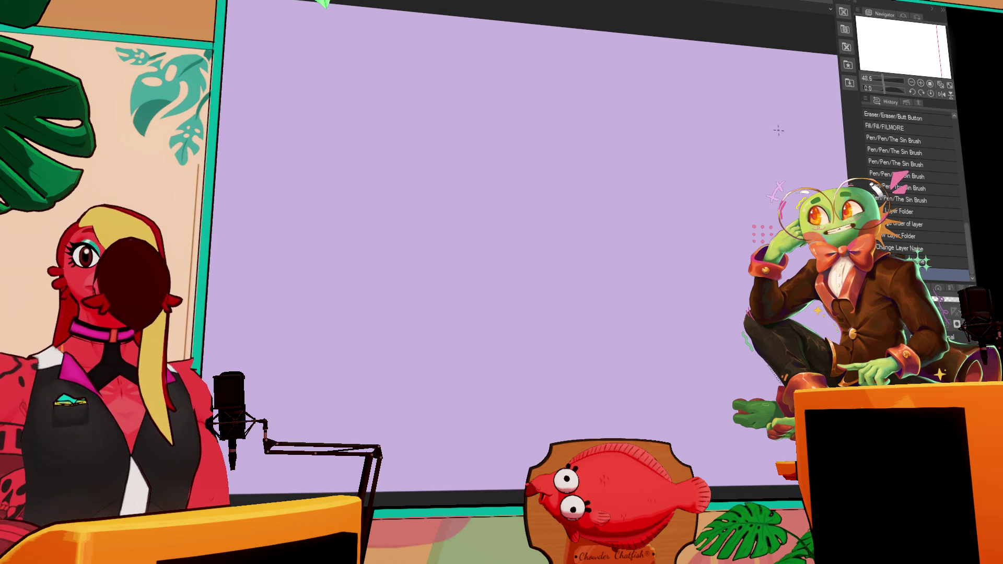
scroll(715, 233, "down", 1)
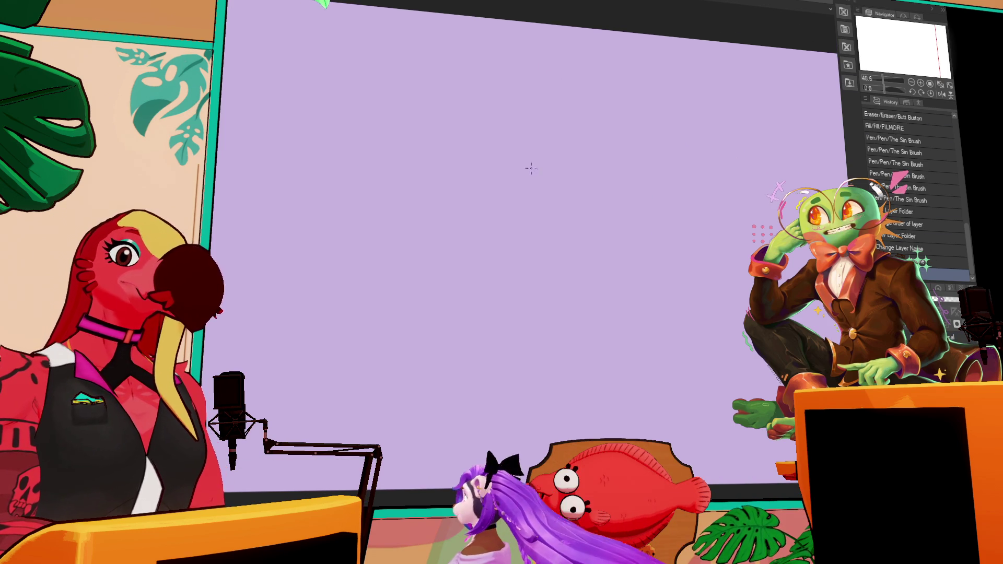
Step: Draw a brush stroke on the blank canvas, then switch to the character lineup document
scroll(525, 136, "up", 1)
left_click_drag(525, 89, 528, 94)
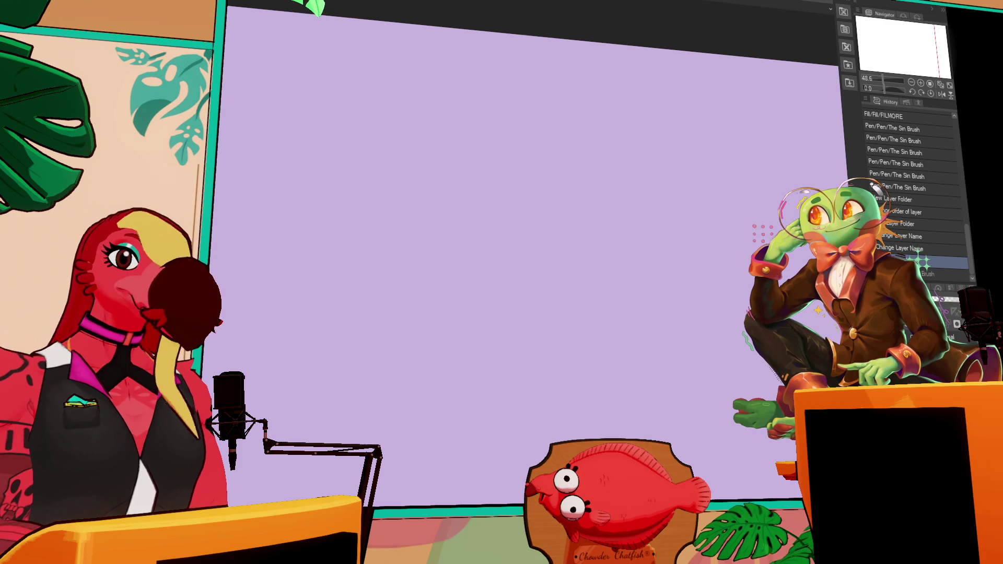
key("ctrl+Tab")
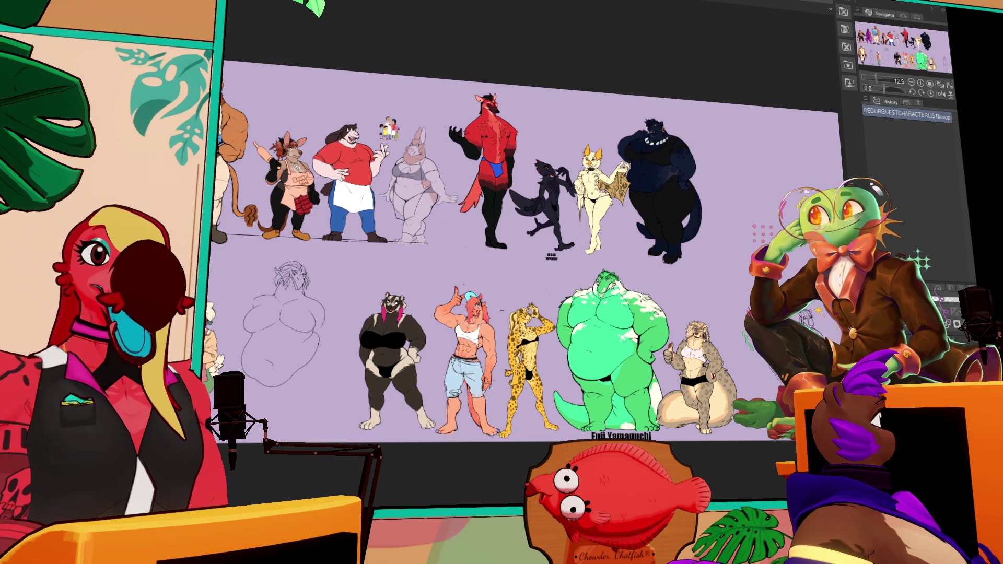
Step: Return to the rabbit sketch, redraw its lower stroke and erase a bit of the right chest
key("ctrl+Tab")
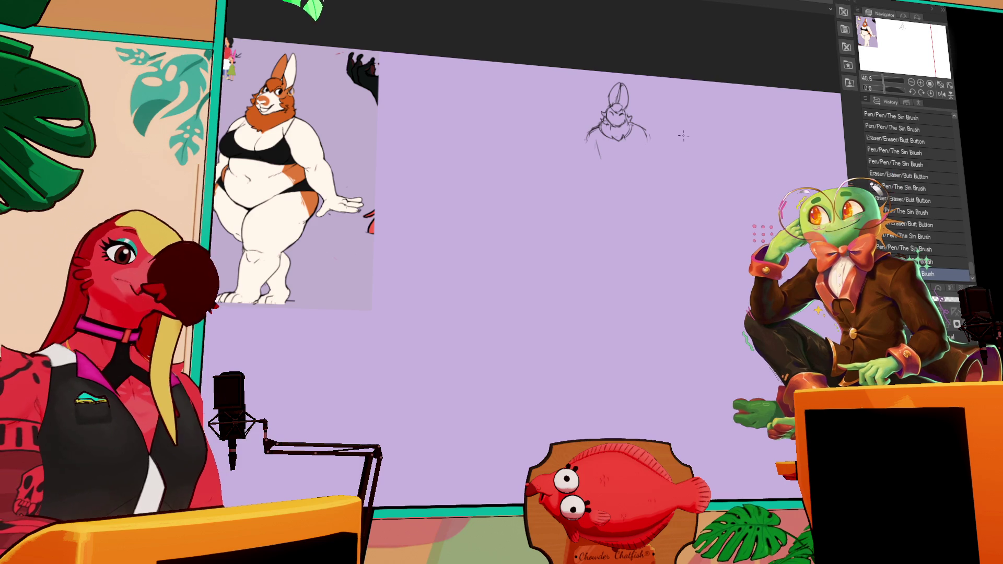
mouse_move(599, 137)
left_mouse_down()
mouse_move(596, 155)
mouse_move(601, 130)
mouse_move(600, 158)
mouse_move(641, 160)
mouse_move(591, 157)
mouse_move(606, 139)
mouse_move(628, 145)
mouse_move(615, 145)
mouse_move(635, 137)
mouse_move(630, 126)
mouse_move(635, 144)
left_mouse_up()
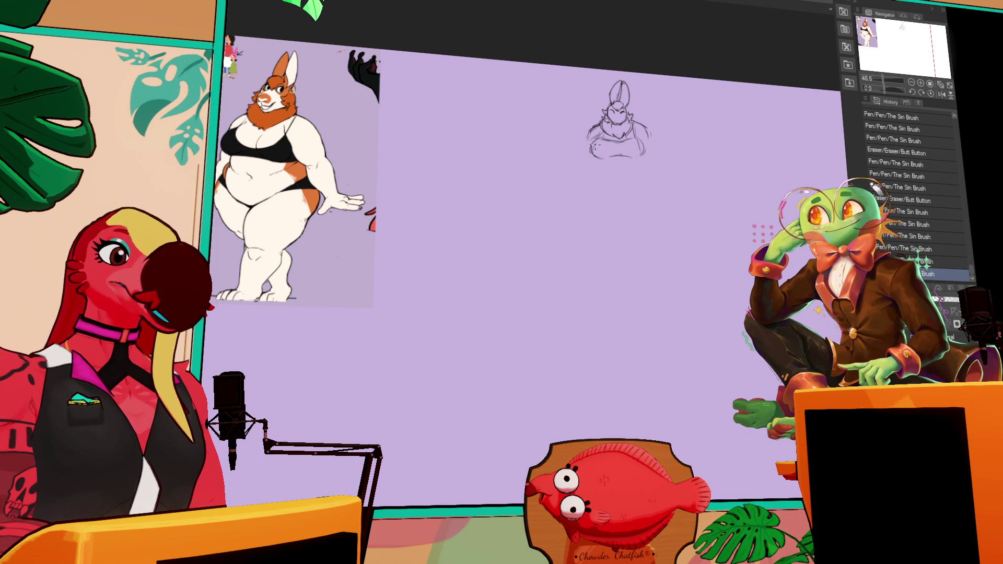
mouse_move(643, 146)
left_mouse_down()
mouse_move(634, 156)
mouse_move(641, 143)
mouse_move(607, 148)
left_mouse_up()
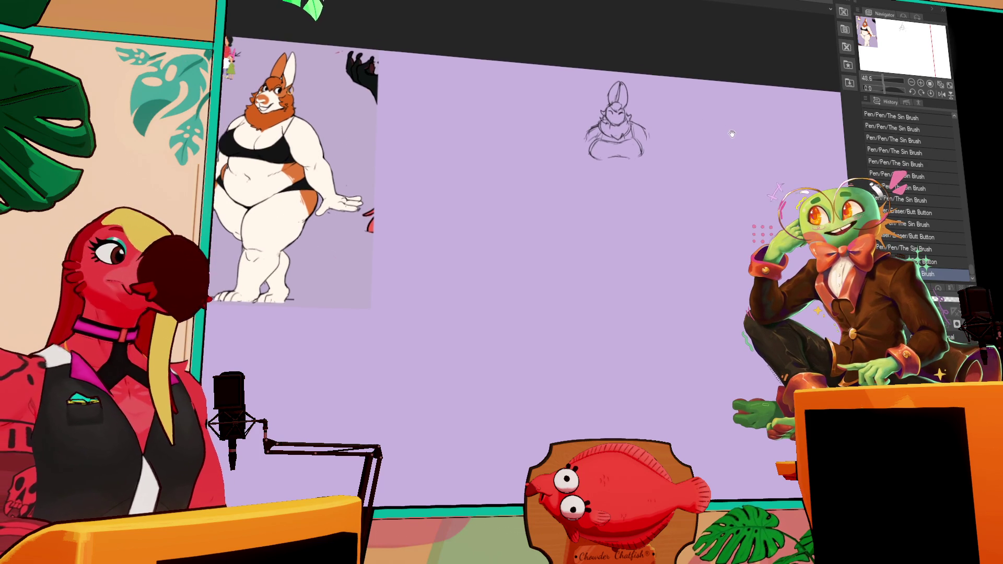
left_click_drag(705, 128, 756, 132)
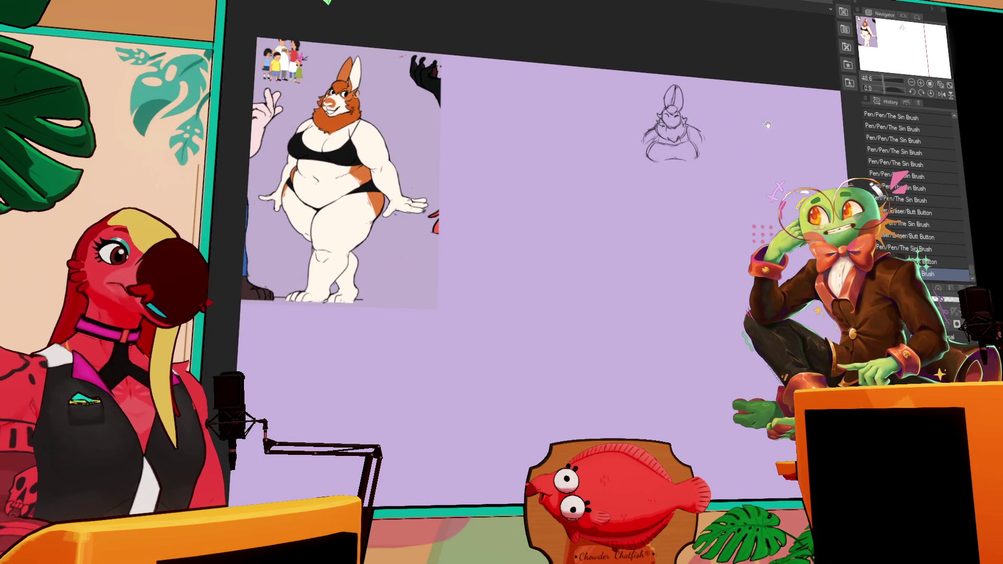
Step: Erase part of the rabbit sketch's bottom-left outline
mouse_move(647, 158)
left_mouse_down()
mouse_move(658, 170)
mouse_move(700, 170)
mouse_move(652, 174)
mouse_move(647, 163)
left_mouse_up()
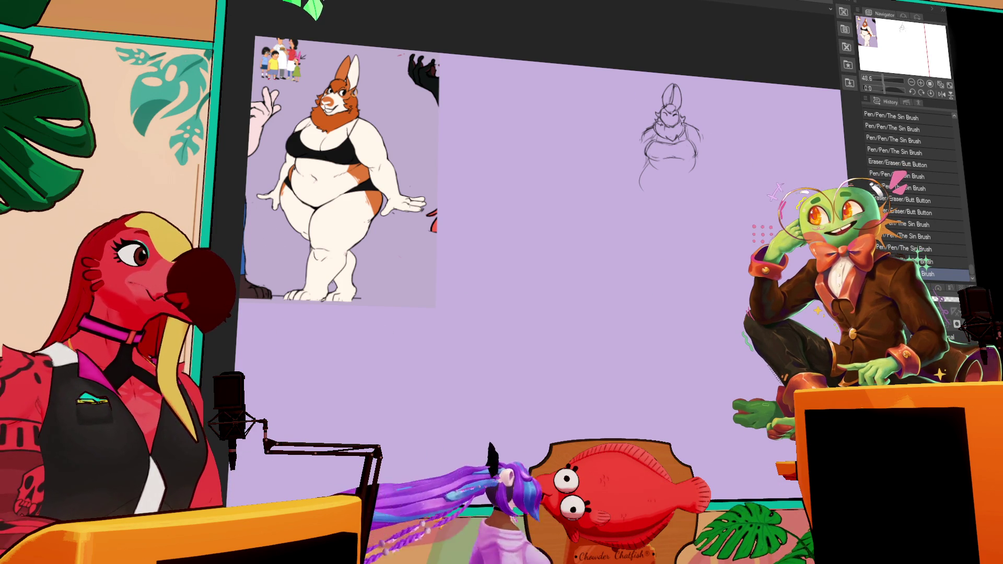
Step: Switch to the Mononoke poster document and pan up to view its bottom and title
key("ctrl+Tab")
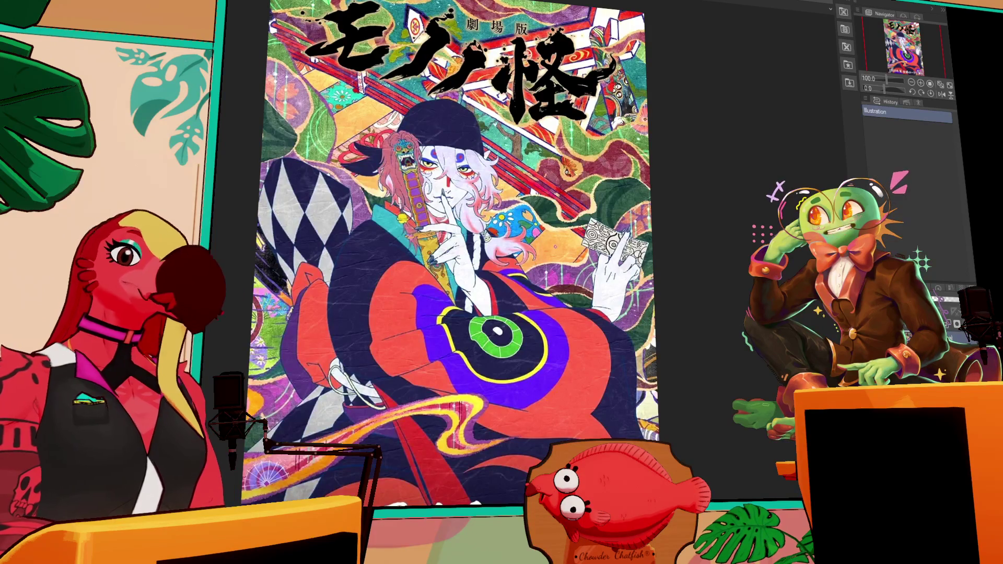
scroll(583, 265, "up", 2)
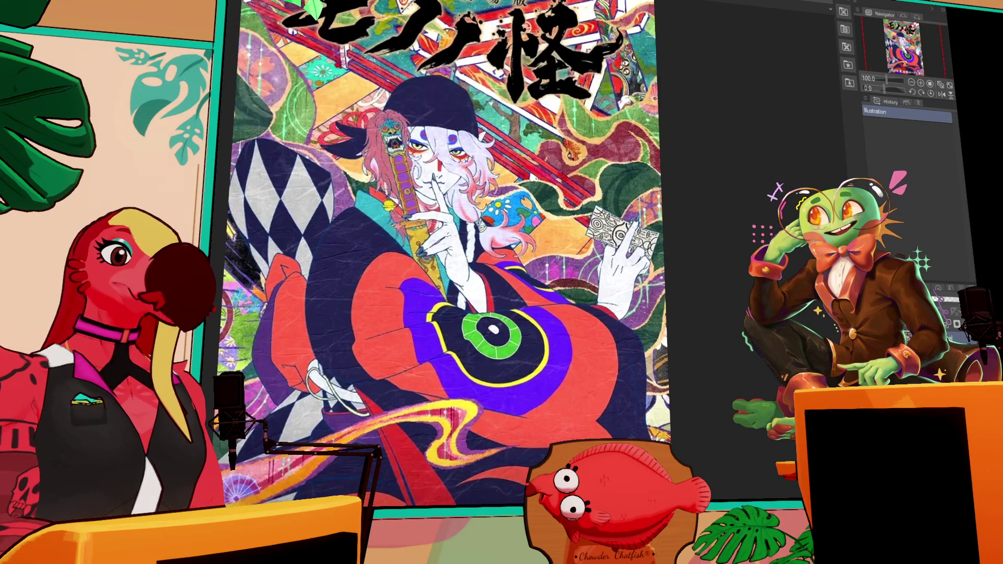
scroll(583, 265, "up", 1)
scroll(574, 250, "up", 1)
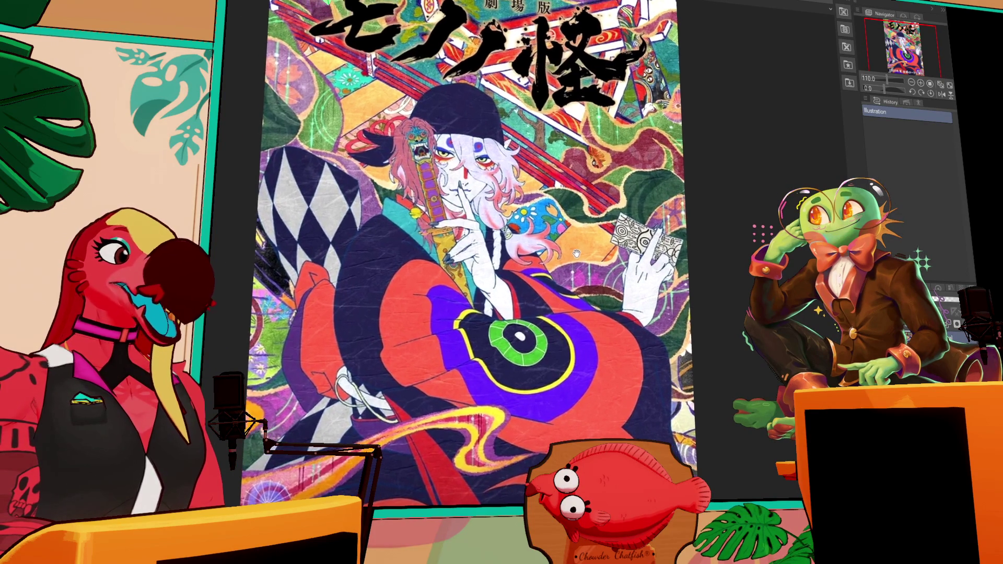
left_click_drag(567, 294, 574, 264)
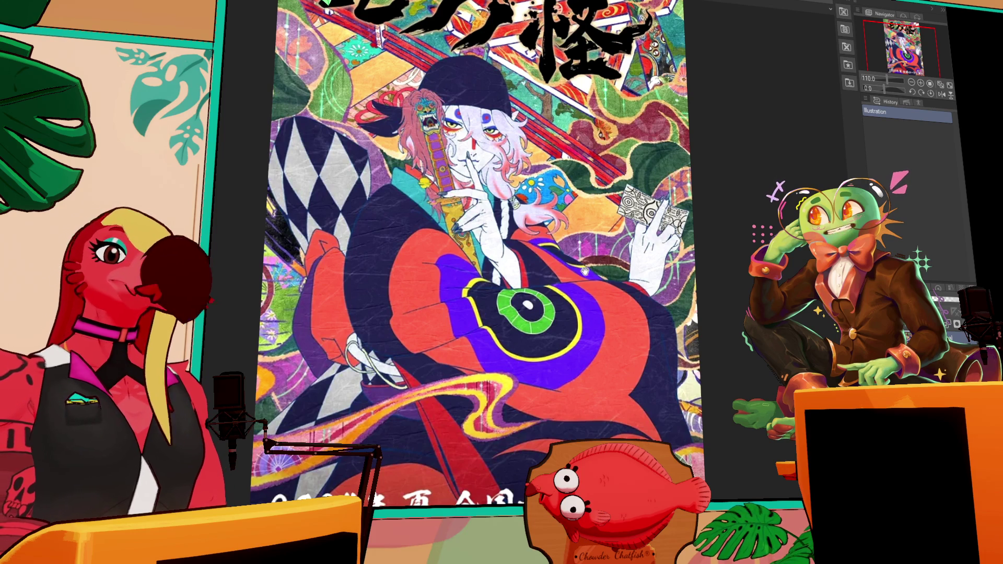
mouse_move(571, 277)
left_mouse_down()
mouse_move(565, 328)
mouse_move(569, 193)
left_mouse_up()
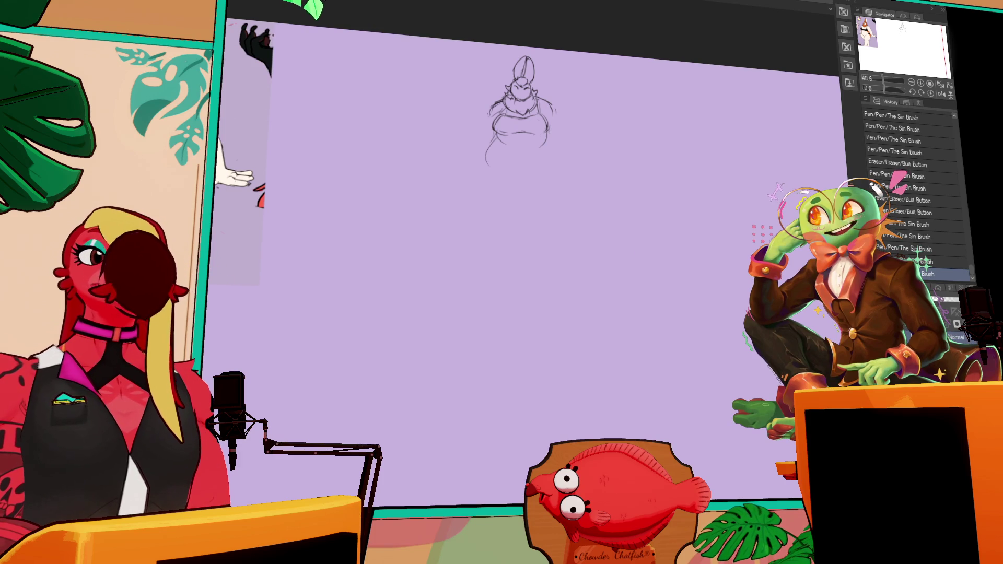
Step: Rough in the rounded belly, left leg lines and a hem line across the bottom
left_click_drag(631, 171, 656, 178)
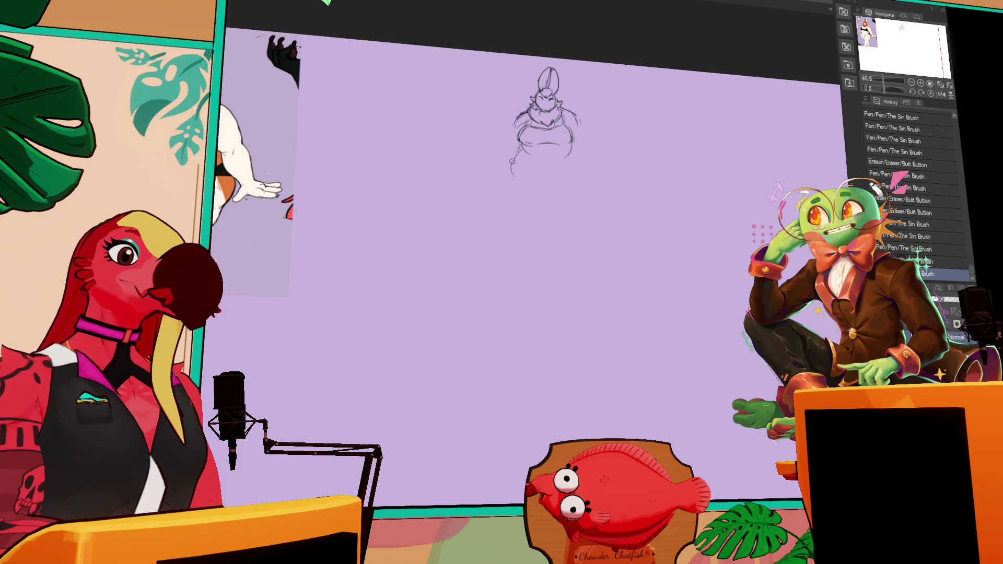
mouse_move(517, 140)
left_mouse_down()
mouse_move(514, 173)
mouse_move(533, 181)
mouse_move(517, 175)
mouse_move(553, 180)
mouse_move(574, 154)
mouse_move(572, 180)
mouse_move(577, 157)
left_mouse_up()
left_click_drag(579, 154, 554, 180)
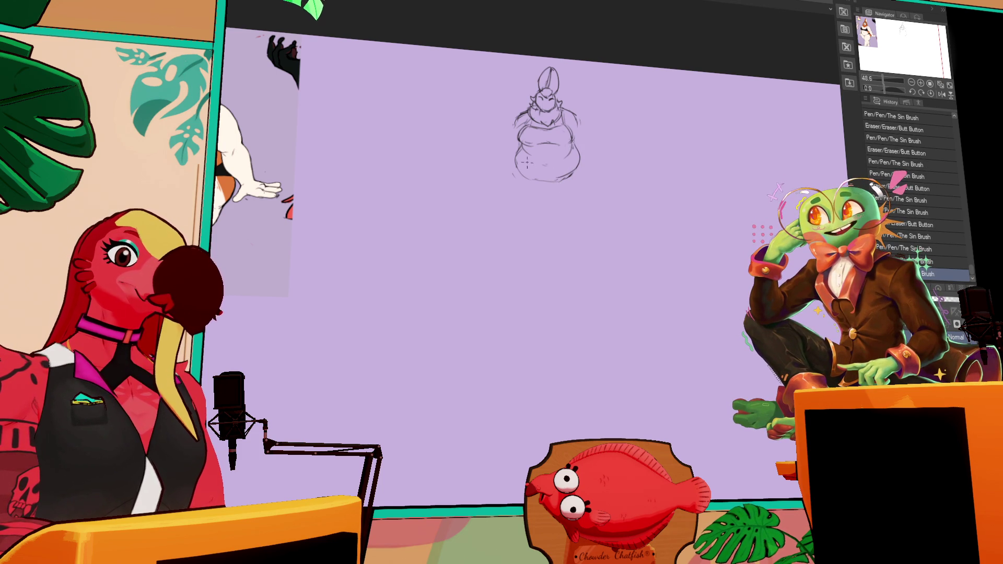
left_click_drag(517, 158, 527, 214)
left_click_drag(573, 157, 577, 189)
left_click_drag(515, 178, 524, 215)
left_click_drag(518, 211, 559, 216)
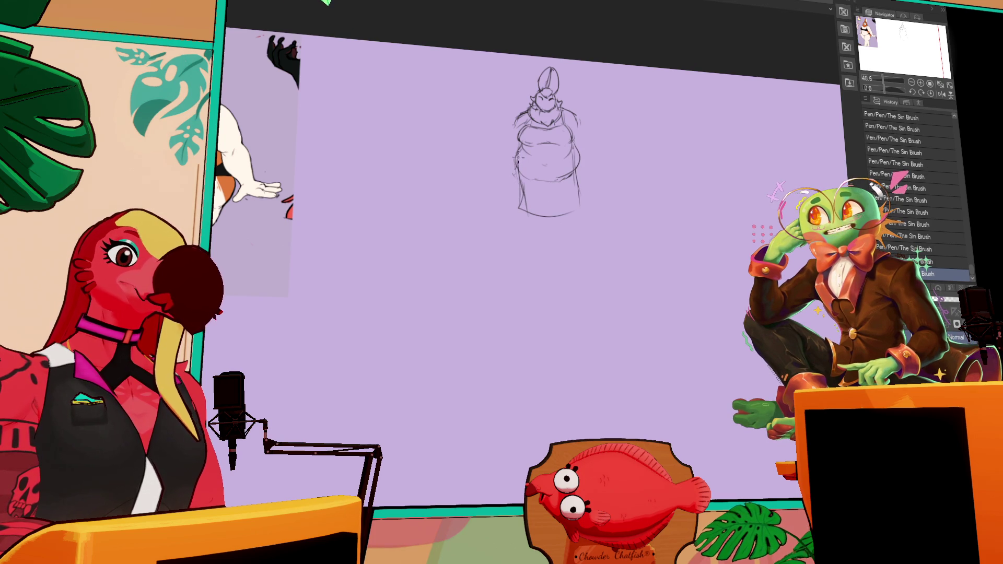
left_click_drag(514, 163, 511, 206)
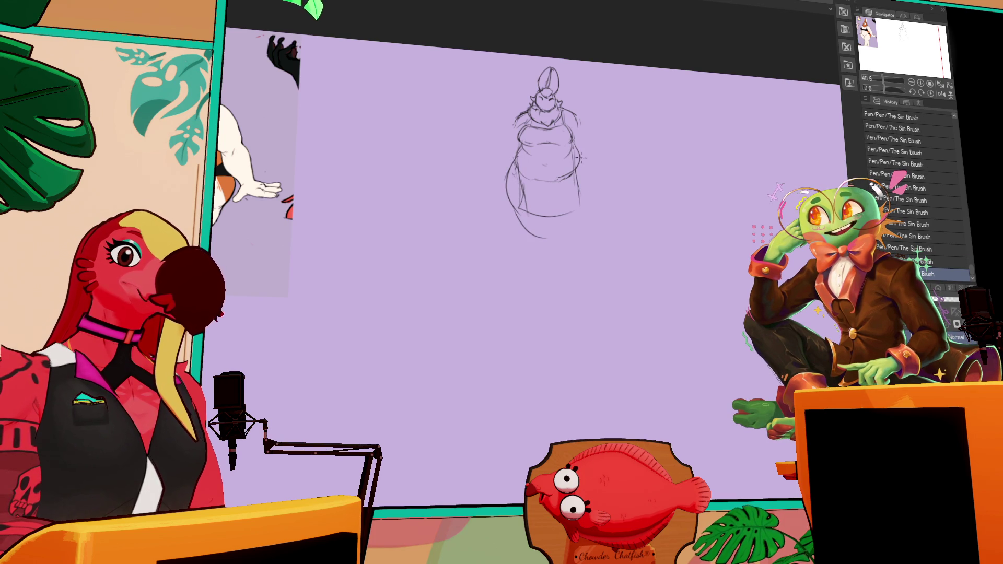
Step: Erase the old outer bell outline and shoulder lines, then draw a small chest bow
left_click_drag(590, 159, 594, 219)
left_click_drag(505, 159, 524, 226)
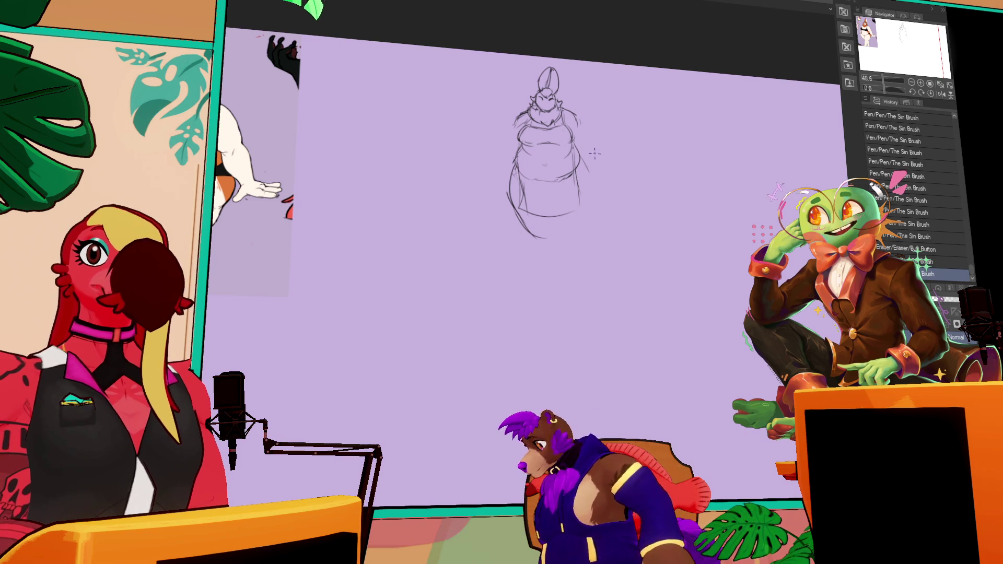
mouse_move(590, 157)
left_mouse_down()
mouse_move(584, 225)
mouse_move(550, 230)
mouse_move(563, 243)
mouse_move(573, 225)
mouse_move(560, 213)
mouse_move(523, 229)
mouse_move(538, 230)
mouse_move(601, 147)
mouse_move(598, 167)
left_mouse_up()
mouse_move(526, 140)
left_mouse_down()
mouse_move(573, 126)
mouse_move(586, 144)
left_mouse_up()
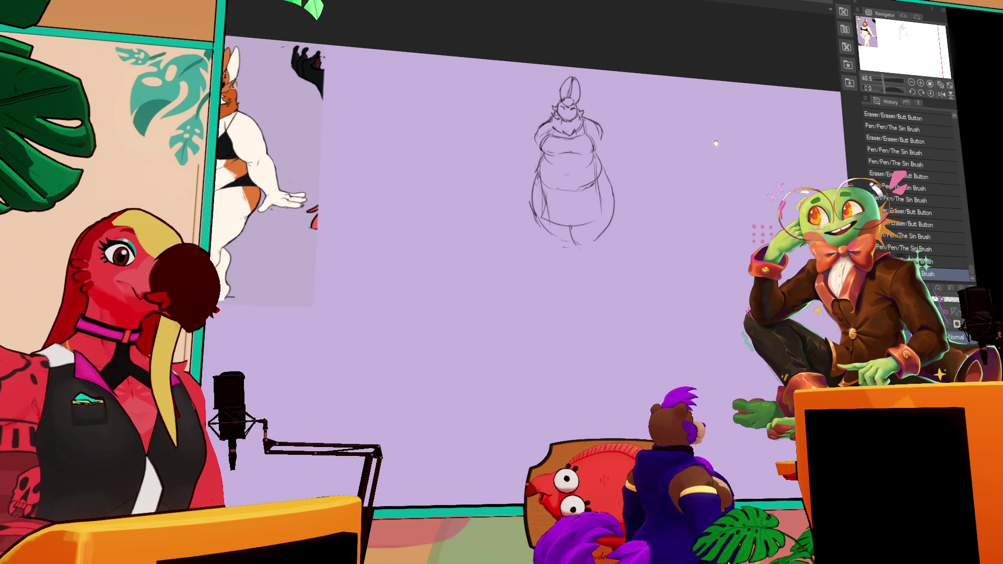
mouse_move(634, 141)
left_mouse_down()
mouse_move(603, 127)
mouse_move(599, 147)
left_mouse_up()
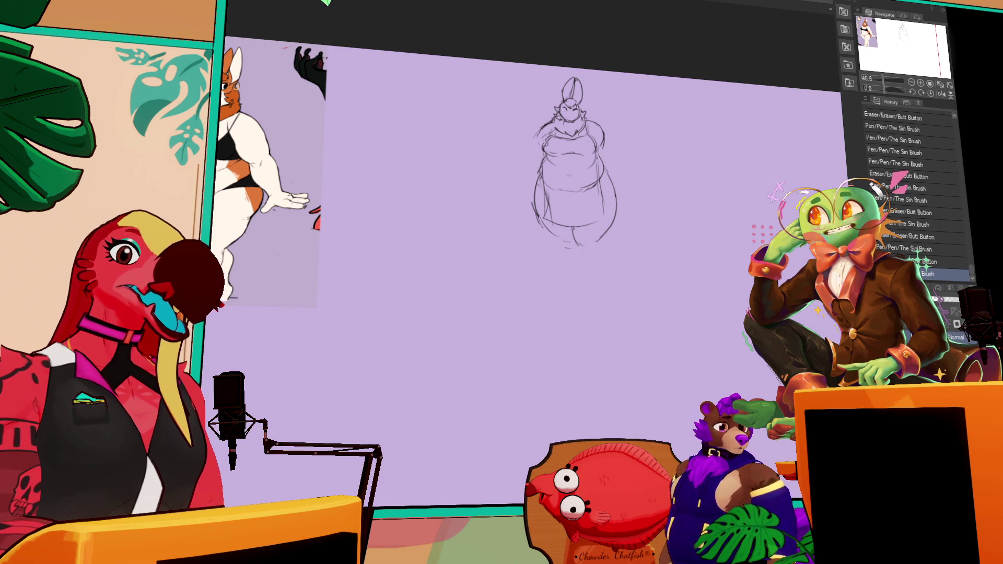
mouse_move(572, 151)
left_mouse_down()
mouse_move(576, 166)
mouse_move(576, 152)
left_mouse_up()
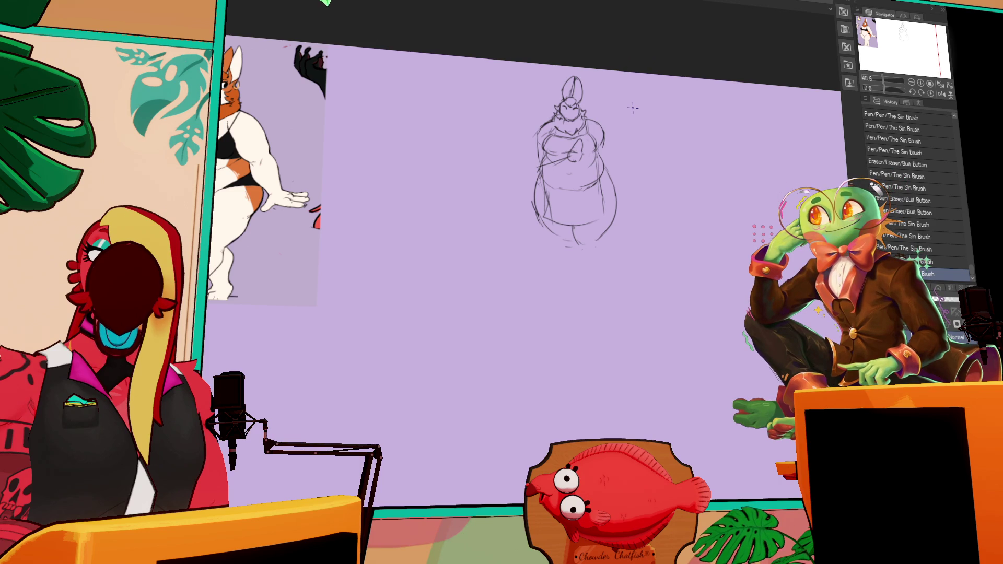
Step: Draw an arm across the chest, undoing a bad stroke and clearing lines inside a lasso selection
left_click_drag(564, 156, 549, 163)
mouse_move(585, 131)
left_mouse_down()
mouse_move(590, 143)
mouse_move(559, 167)
mouse_move(559, 150)
mouse_move(568, 155)
mouse_move(560, 157)
left_mouse_up()
key("ctrl+z")
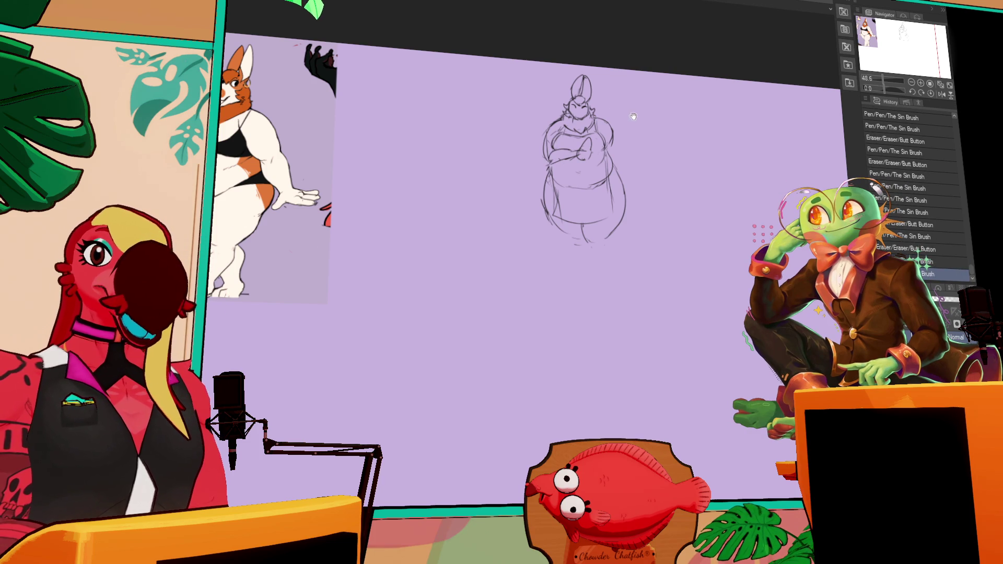
left_click_drag(553, 158, 588, 153)
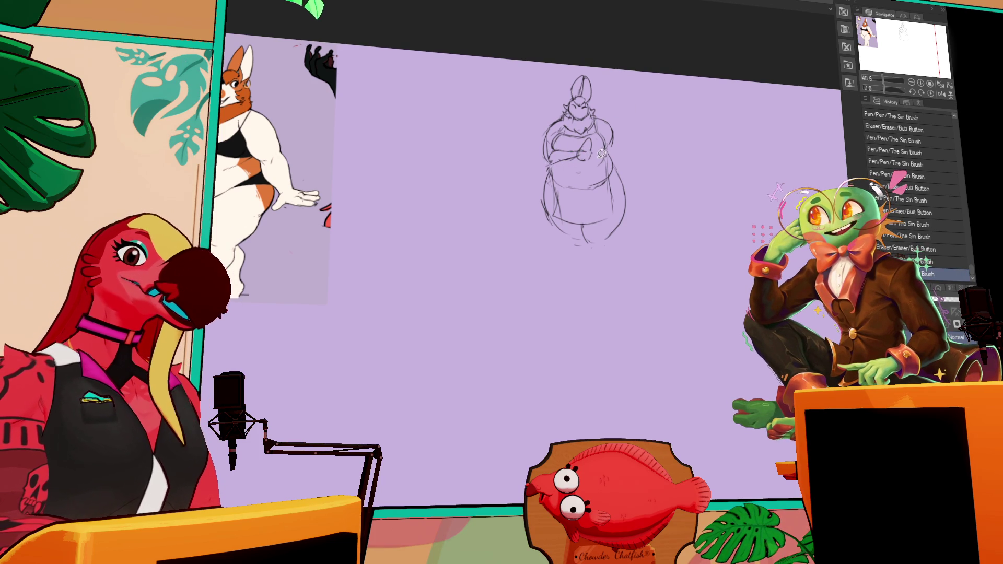
mouse_move(586, 134)
left_mouse_down()
mouse_move(559, 167)
mouse_move(569, 172)
mouse_move(571, 160)
left_mouse_up()
key("ctrl+d")
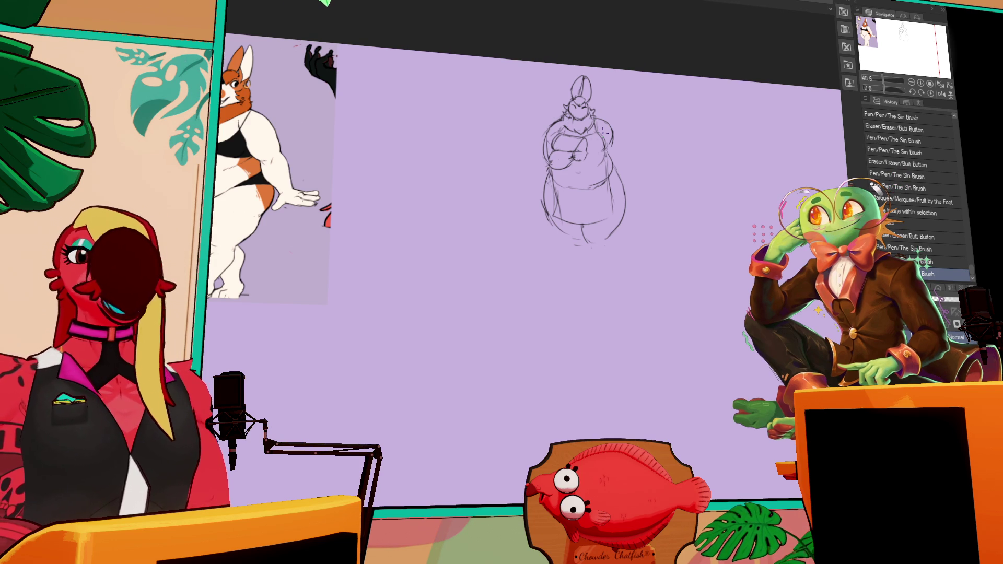
Step: Make small pen touch-ups to the folded arms over the belly
left_click_drag(568, 155, 576, 164)
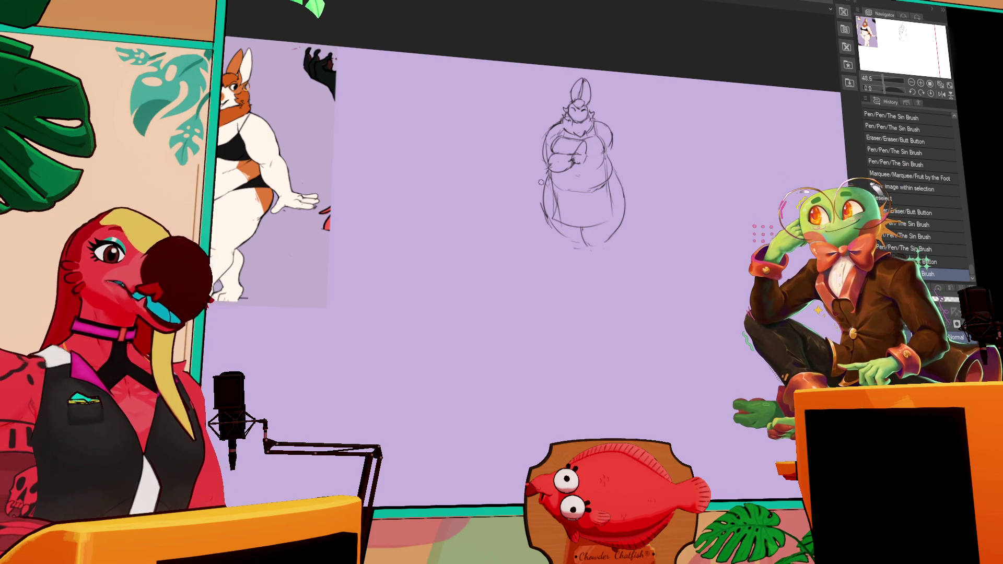
left_click_drag(541, 181, 542, 211)
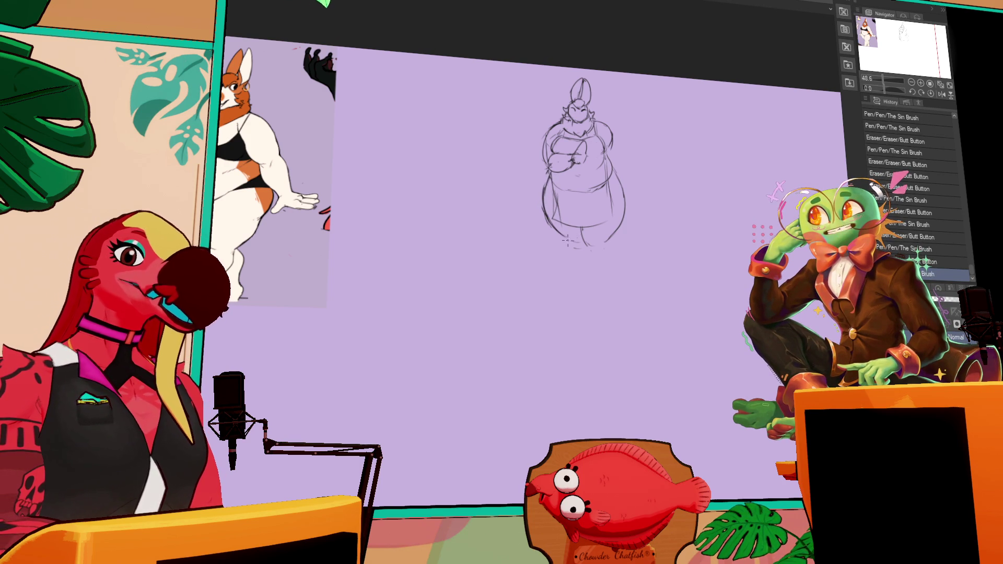
Step: Erase bits of the lower-left outline and touch up the lines near the feet
mouse_move(541, 201)
left_mouse_down()
mouse_move(550, 223)
mouse_move(582, 241)
left_mouse_up()
scroll(582, 241, "down", 1)
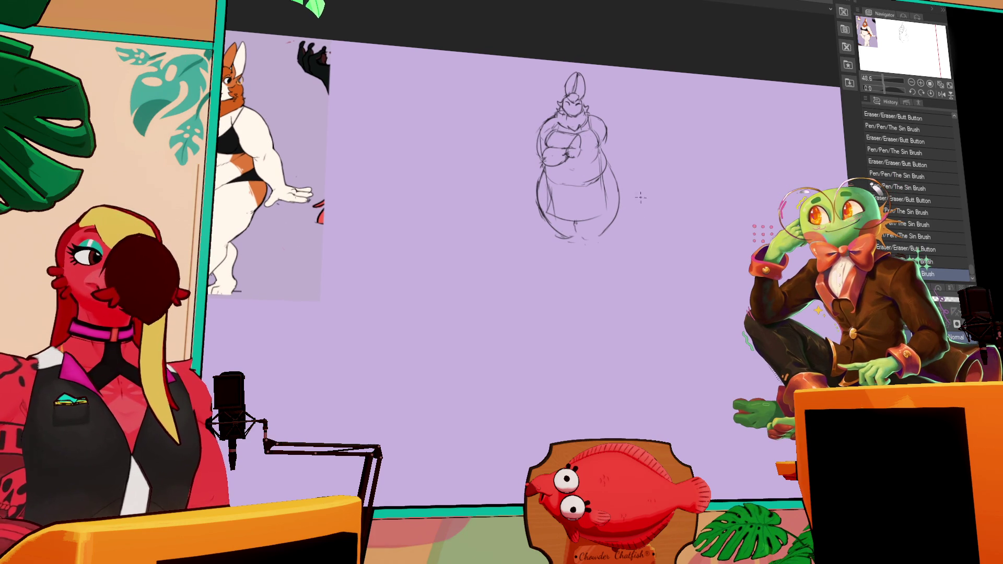
mouse_move(584, 232)
left_mouse_down()
mouse_move(609, 228)
mouse_move(576, 223)
mouse_move(601, 226)
mouse_move(614, 208)
mouse_move(600, 228)
mouse_move(618, 206)
mouse_move(617, 214)
left_mouse_up()
left_click_drag(554, 230, 634, 102)
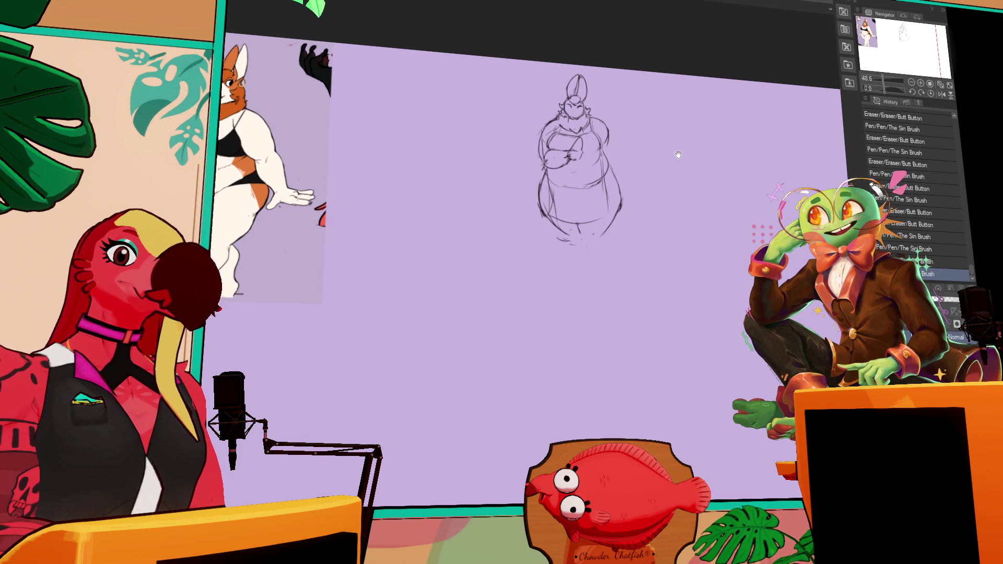
Step: Redraw the right-chest marks, refine the shoulder lines and erase stray lines near the face
mouse_move(579, 153)
left_mouse_down()
mouse_move(594, 173)
mouse_move(596, 163)
mouse_move(586, 187)
mouse_move(604, 192)
left_mouse_up()
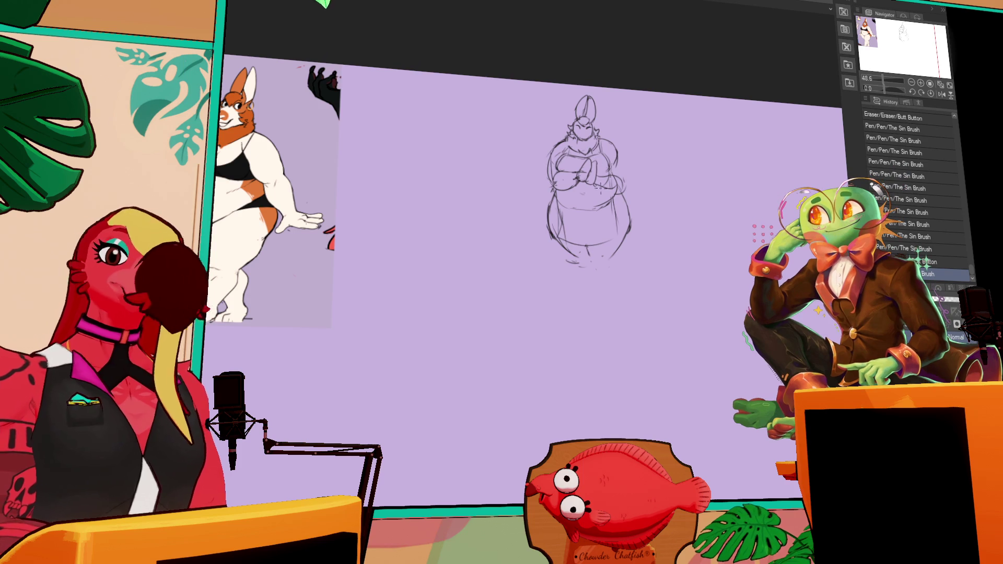
mouse_move(598, 170)
left_mouse_down()
mouse_move(611, 181)
mouse_move(606, 192)
mouse_move(621, 191)
left_mouse_up()
mouse_move(614, 185)
left_mouse_down()
mouse_move(626, 189)
mouse_move(614, 172)
mouse_move(626, 178)
left_mouse_up()
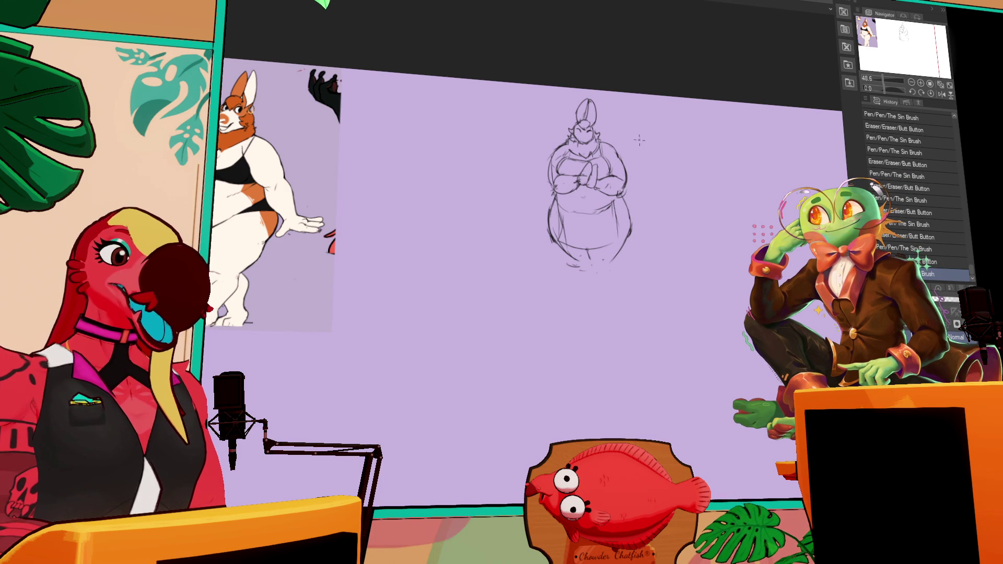
mouse_move(565, 189)
left_mouse_down()
mouse_move(563, 179)
mouse_move(562, 196)
left_mouse_up()
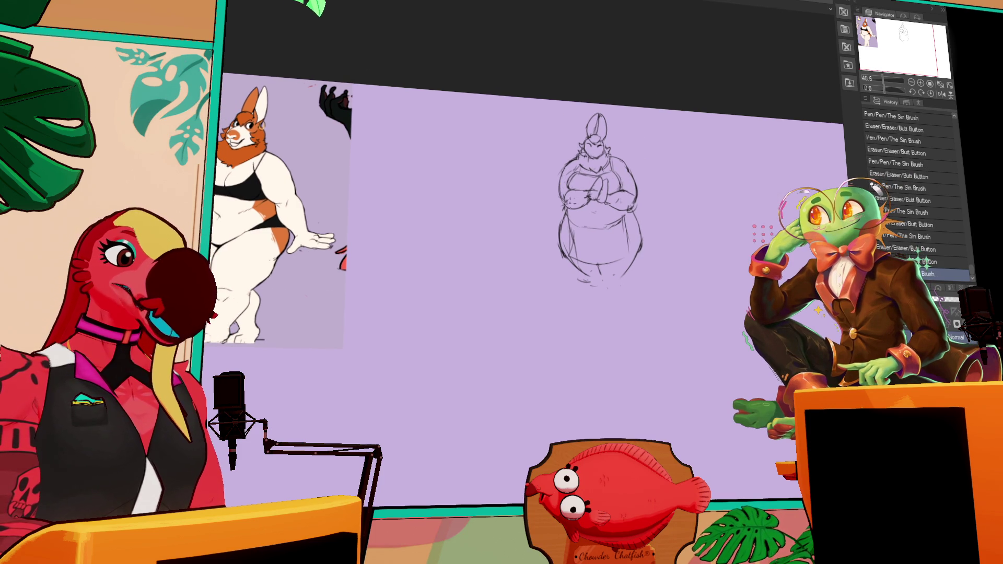
left_click_drag(621, 203, 622, 151)
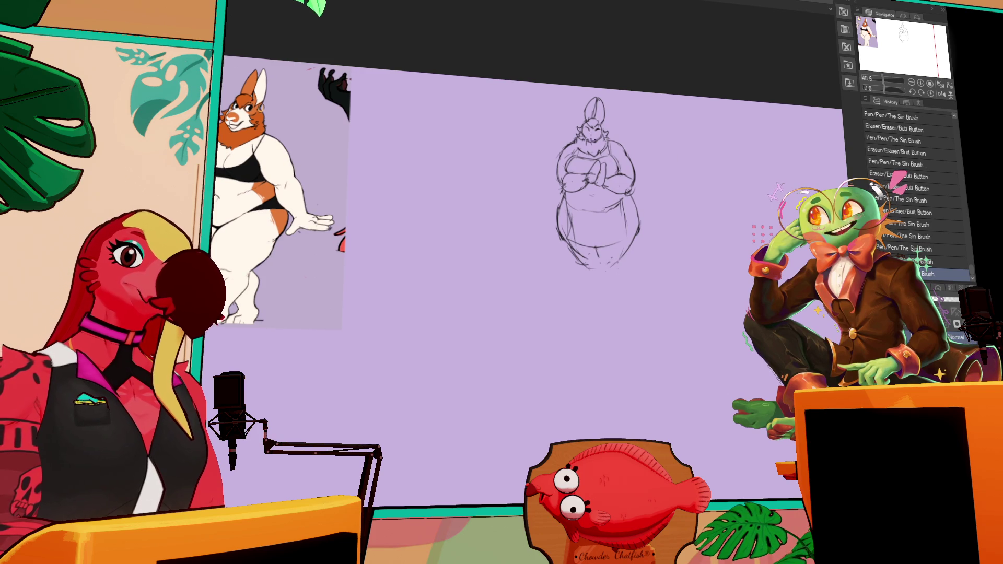
mouse_move(590, 131)
left_mouse_down()
mouse_move(594, 145)
mouse_move(623, 139)
left_mouse_up()
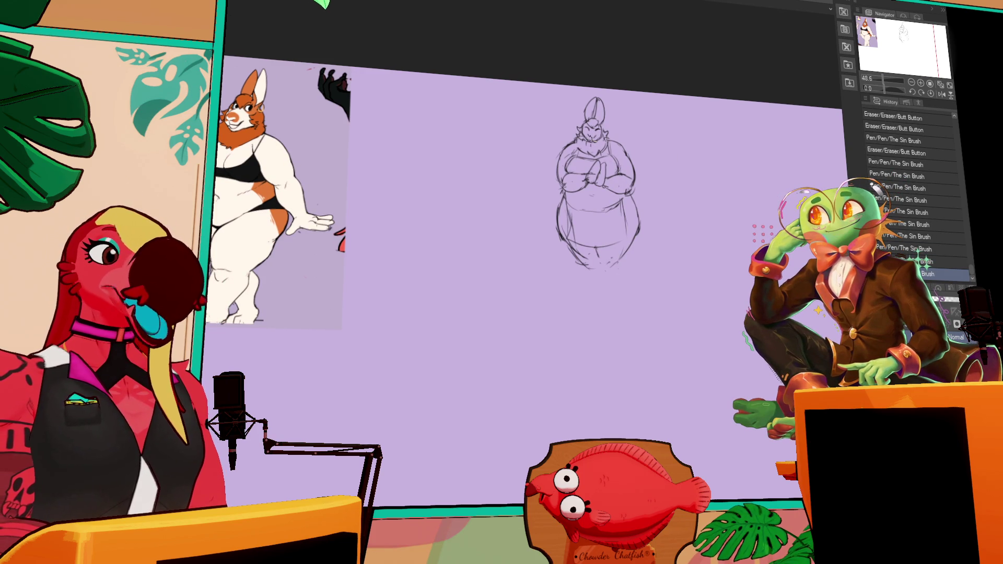
left_click_drag(588, 139, 591, 142)
left_click_drag(589, 138, 592, 141)
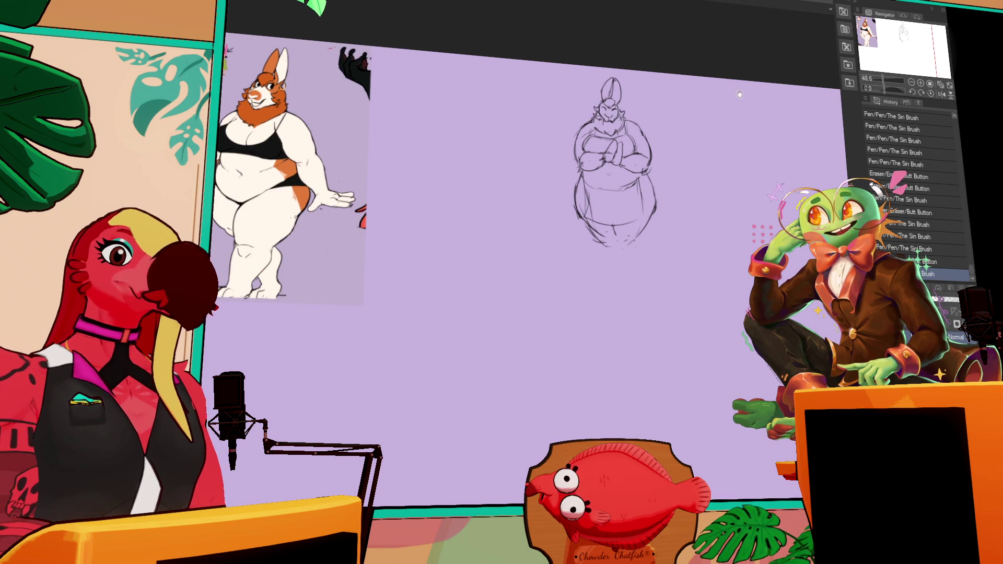
Step: Lasso the rabbit's head, enlarge it slightly, deselect, then add a small stroke on the face
left_click_drag(585, 119, 624, 77)
key("ctrl+t")
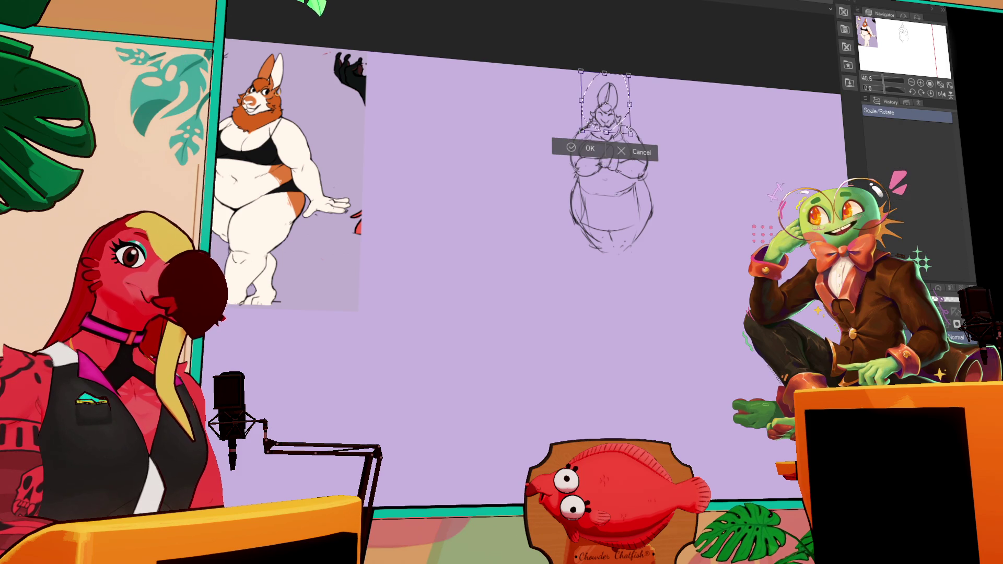
left_click_drag(630, 133, 609, 123)
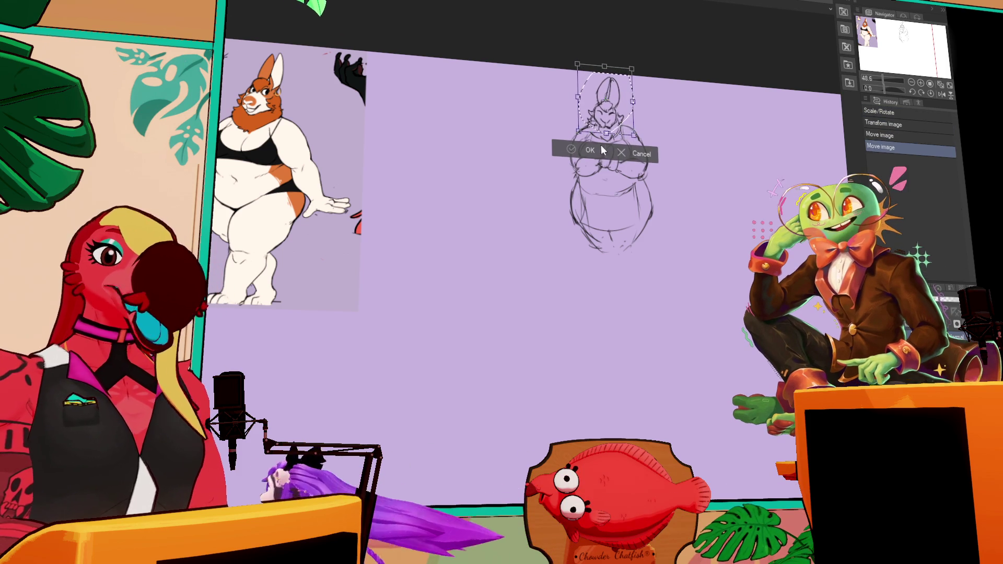
left_click(590, 151)
key("ctrl+d")
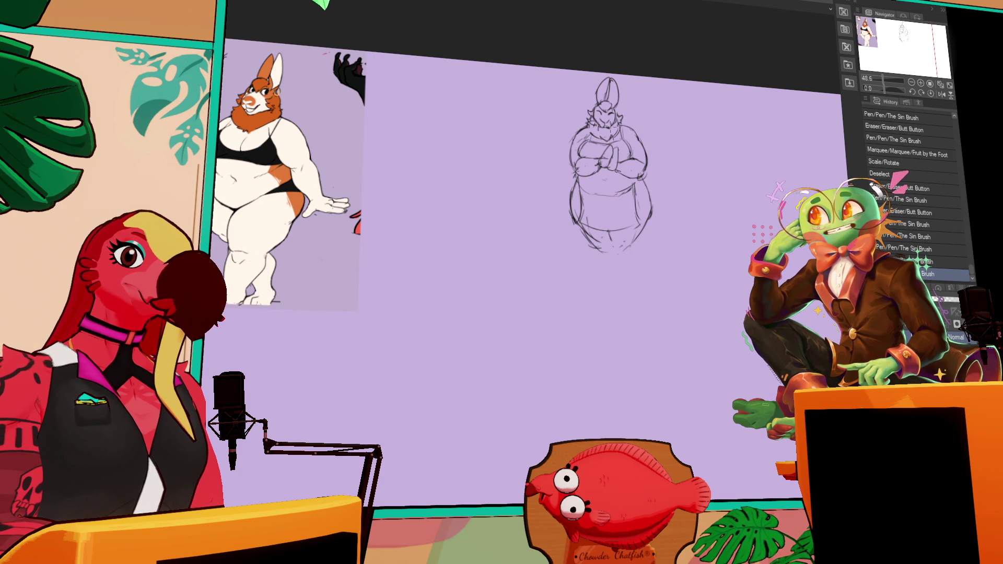
left_click_drag(594, 115, 603, 123)
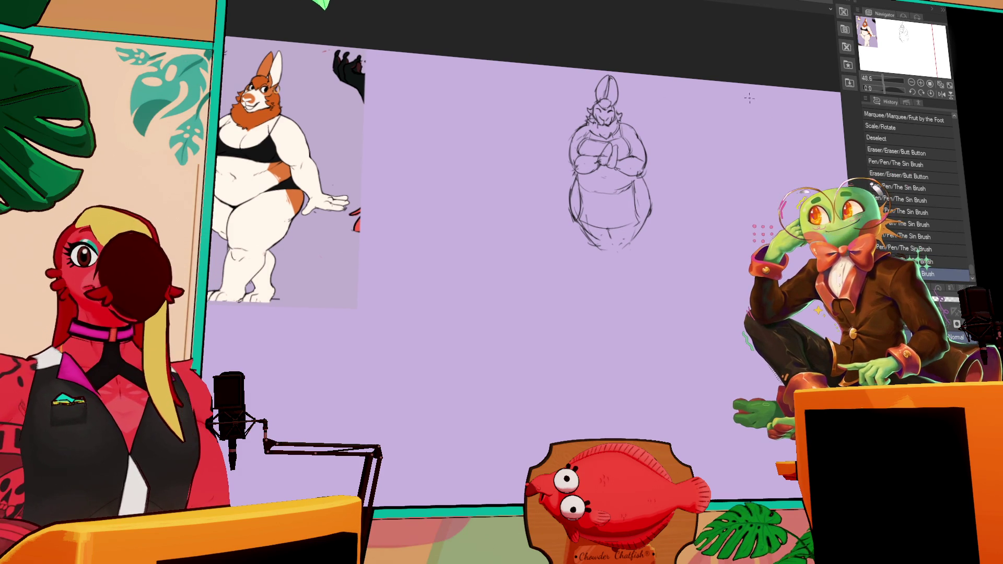
mouse_move(734, 125)
left_mouse_down()
mouse_move(727, 157)
mouse_move(651, 158)
left_mouse_up()
Step: Pan to reveal empty canvas right of the sketch and erase a small stray mark there
left_click_drag(757, 126, 745, 126)
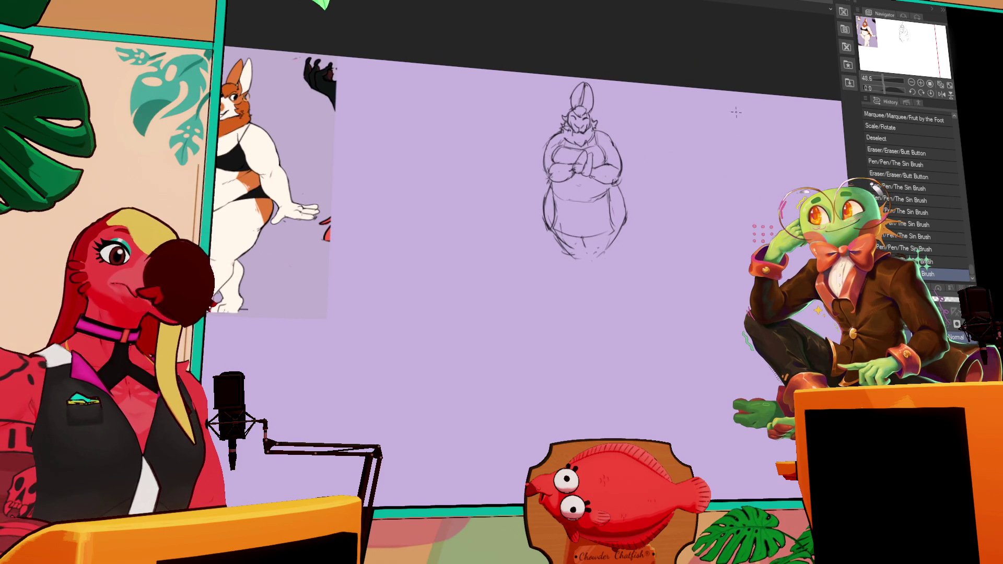
left_click_drag(710, 156, 724, 174)
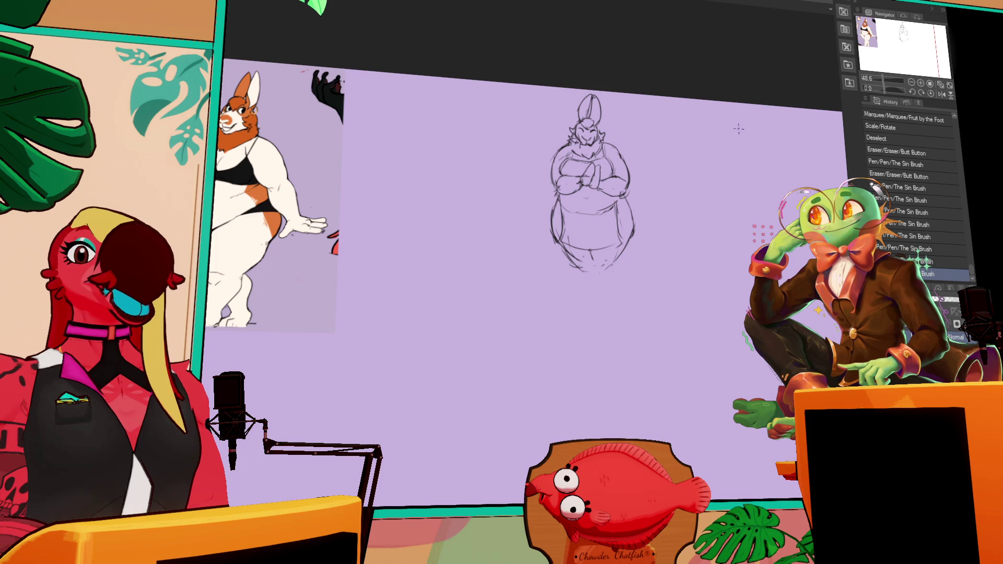
left_click_drag(700, 144, 676, 147)
left_click(696, 134)
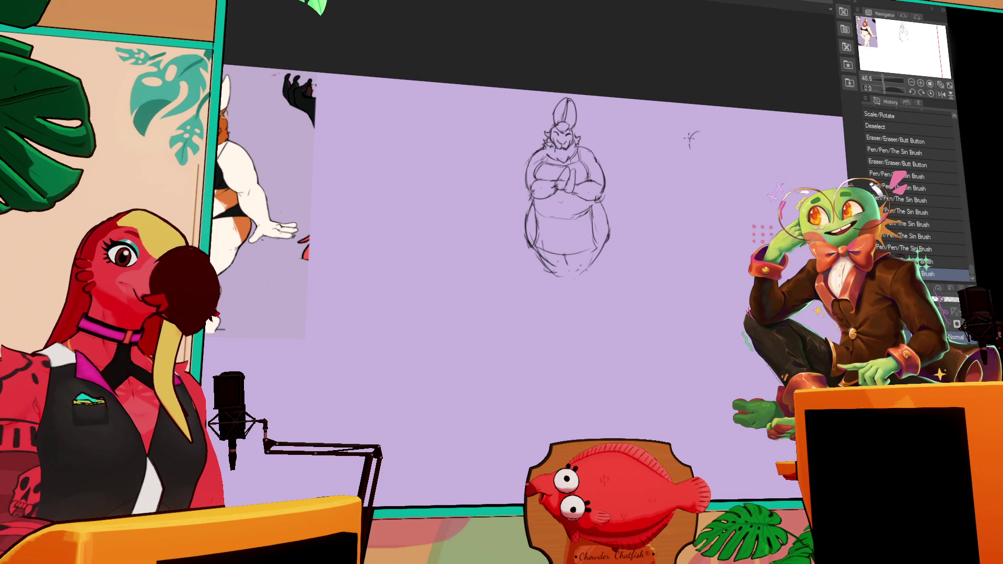
Step: Draw a small rough circle for the second rabbit's head to the right of the first
left_click(699, 139)
left_click(699, 141)
left_click(702, 145)
left_click(703, 149)
left_click(705, 152)
left_click(704, 153)
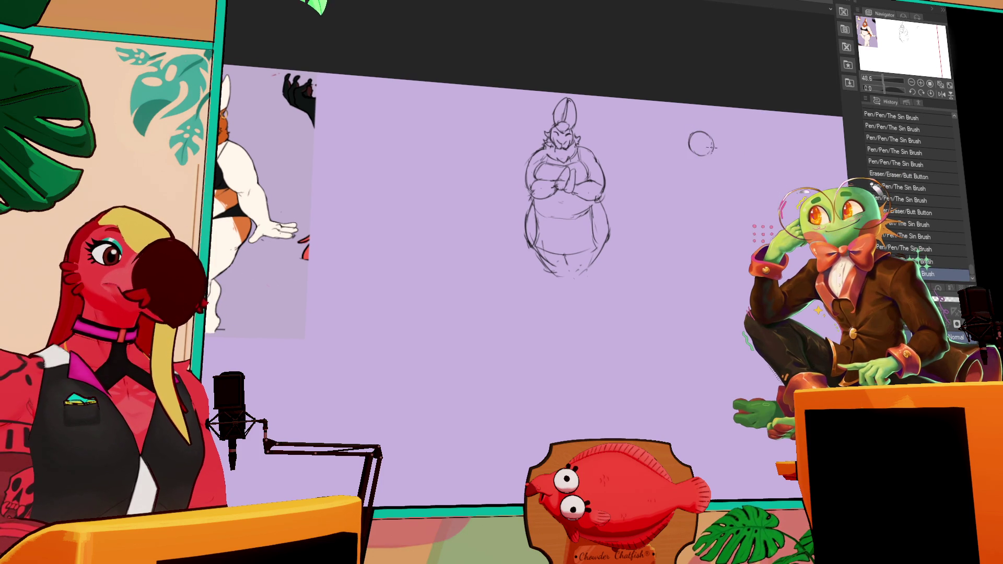
left_click(714, 150)
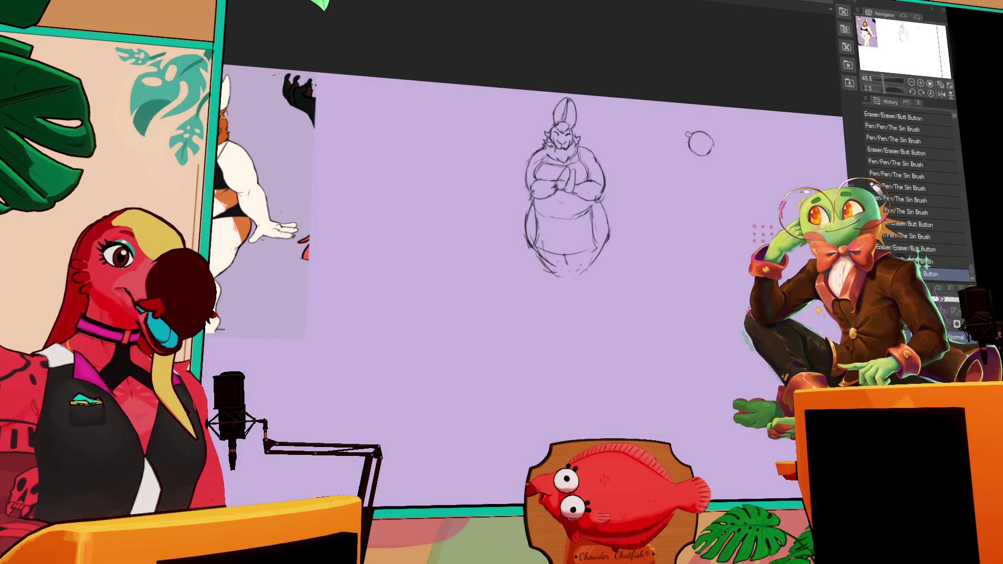
Step: Erase and redraw parts of the head circle's outline until it looks right
left_click(700, 143)
left_click(701, 143)
left_click(699, 147)
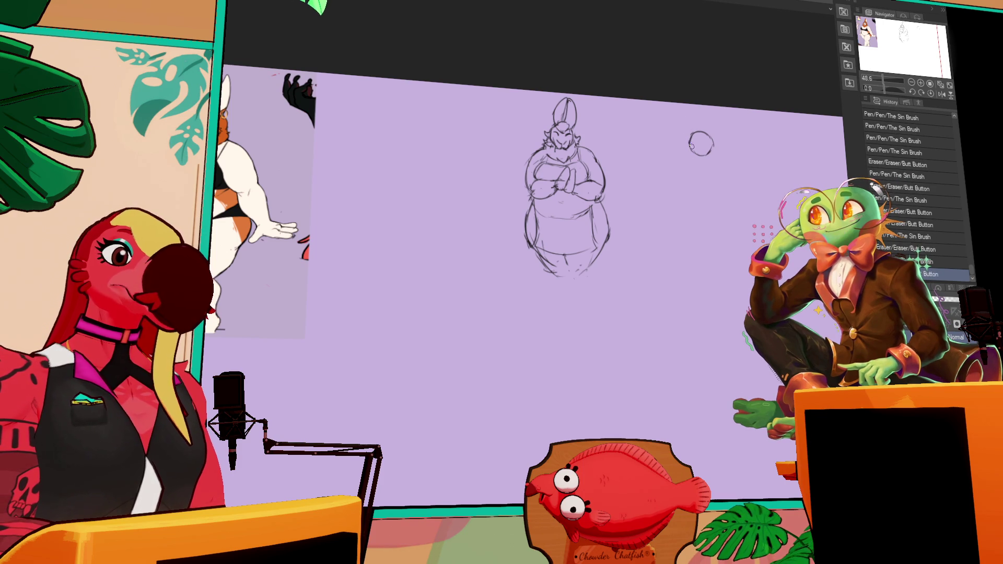
left_click(696, 152)
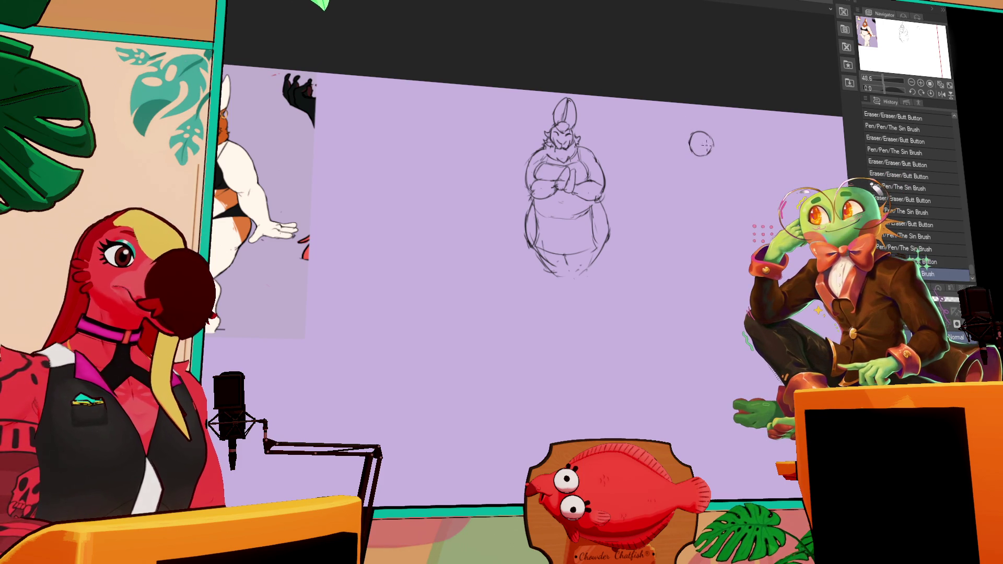
left_click(698, 147)
left_click(702, 149)
left_click(701, 147)
left_click(700, 146)
left_click(702, 148)
left_click(705, 151)
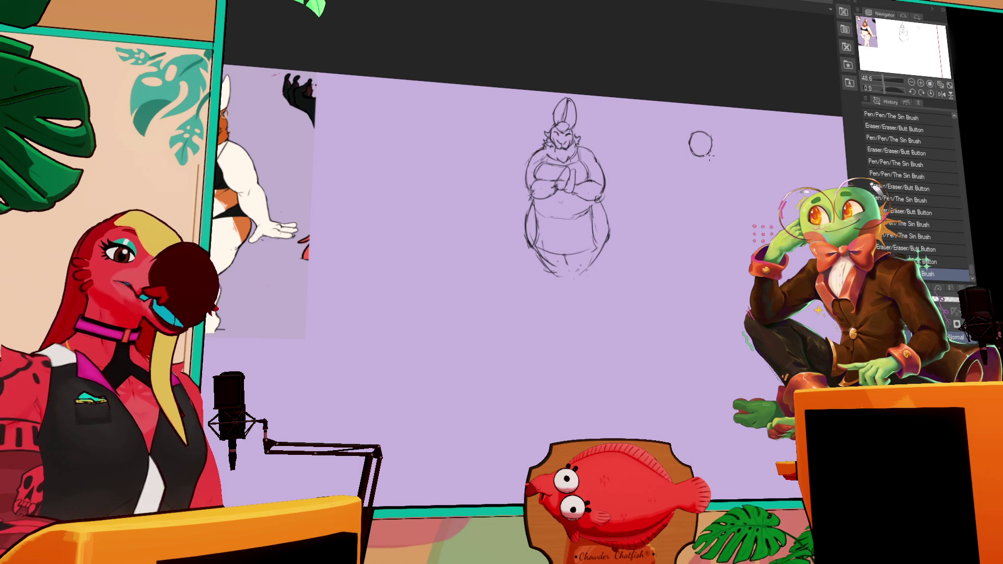
left_click(696, 131)
left_click(690, 146)
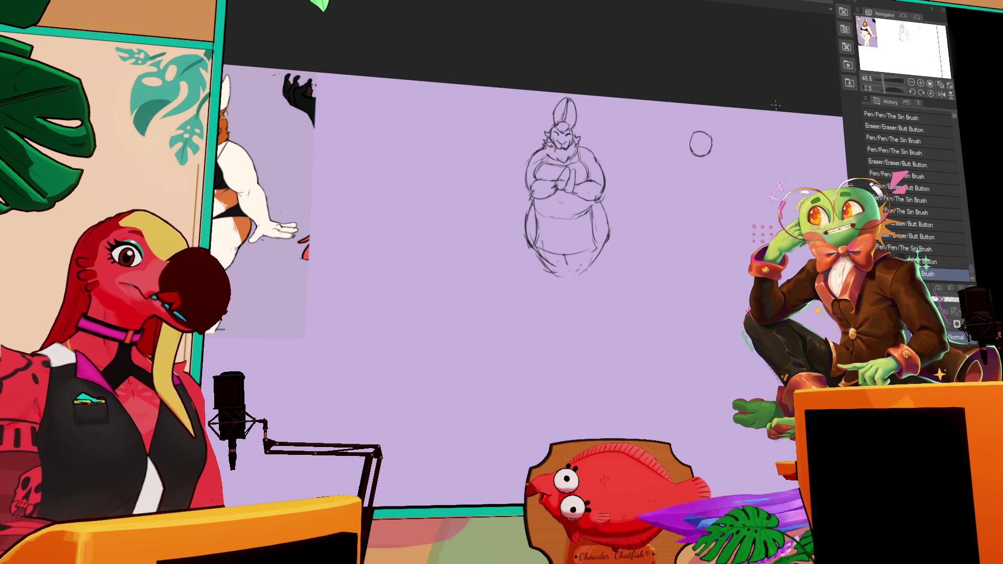
left_click_drag(701, 132, 696, 133)
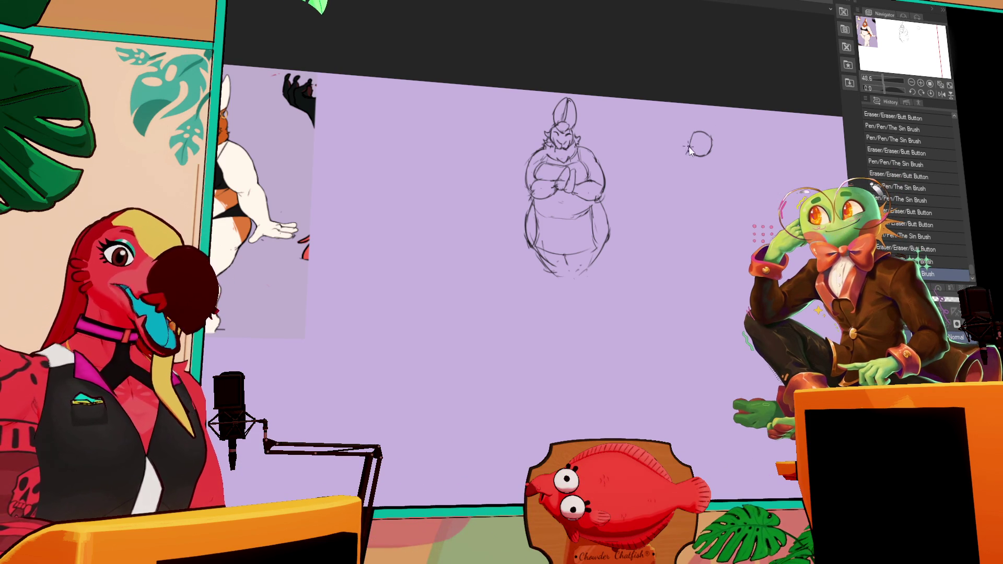
left_click(681, 152)
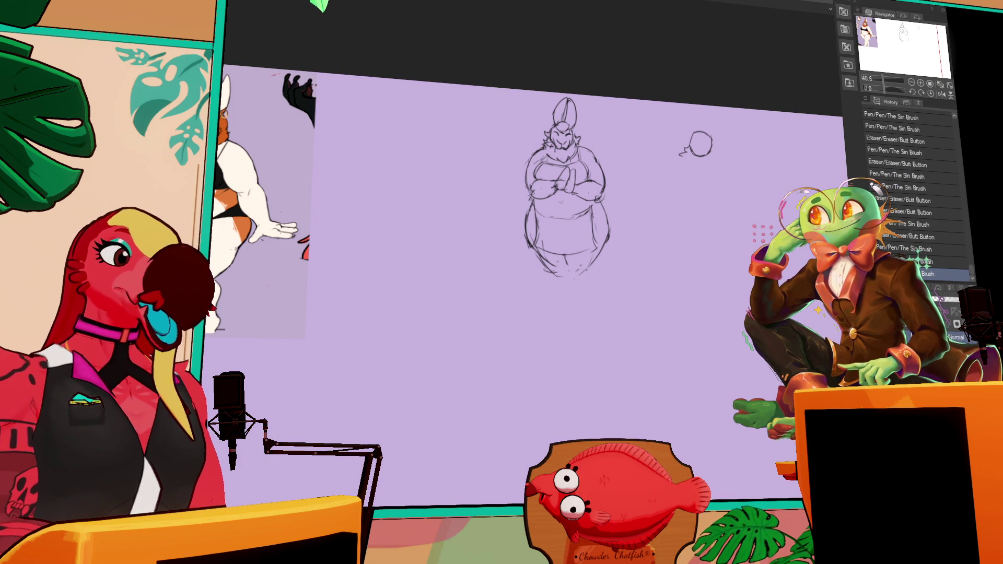
Step: Draw two long ears rising from the small circle, then sketch its eyes and face marks
mouse_move(716, 112)
left_mouse_down()
mouse_move(692, 139)
mouse_move(714, 116)
mouse_move(739, 126)
mouse_move(712, 142)
mouse_move(738, 127)
mouse_move(714, 140)
mouse_move(713, 120)
mouse_move(703, 125)
left_mouse_up()
left_click_drag(757, 146, 752, 140)
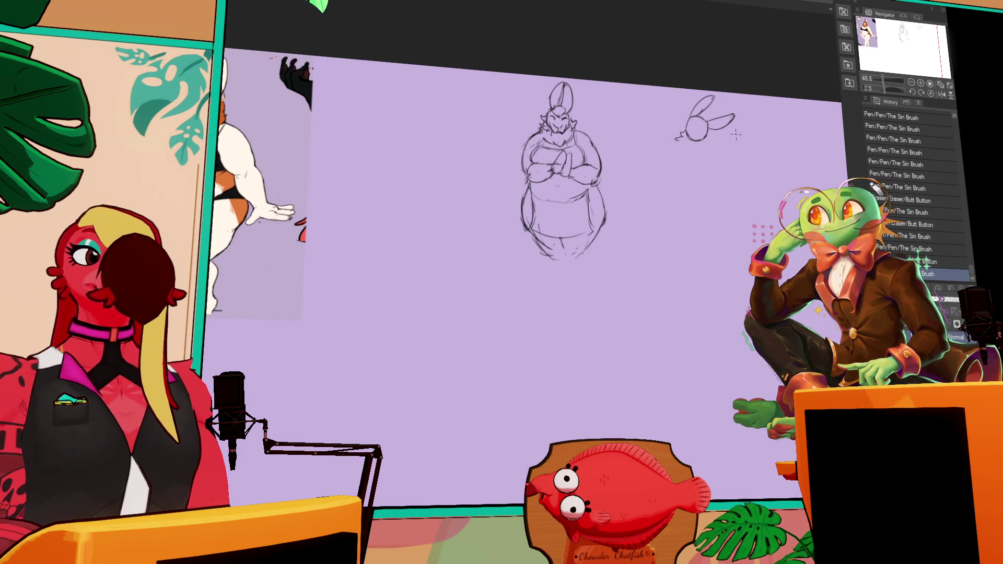
mouse_move(688, 135)
left_mouse_down()
mouse_move(705, 135)
mouse_move(693, 137)
left_mouse_up()
left_click_drag(698, 135, 702, 137)
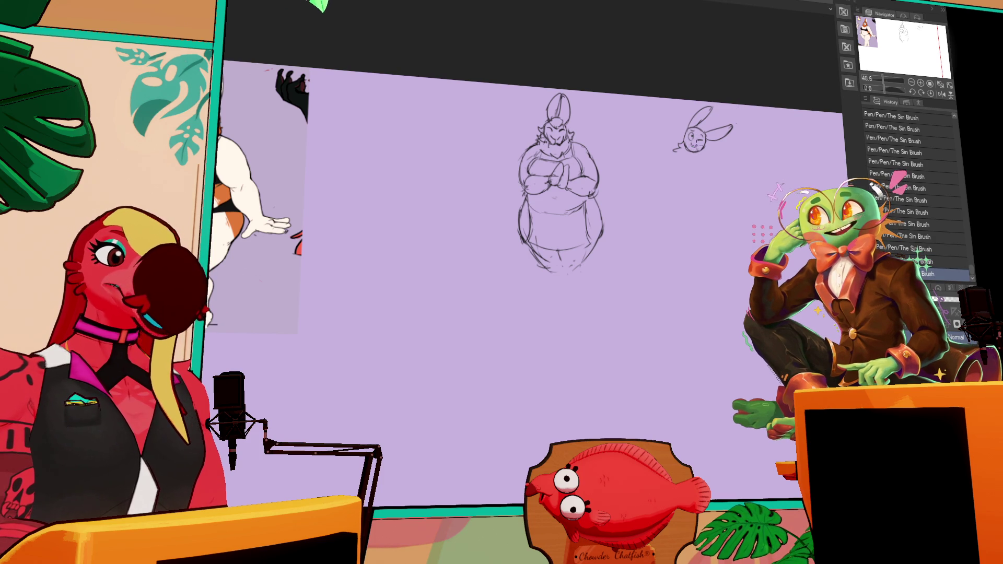
left_click_drag(732, 117, 731, 113)
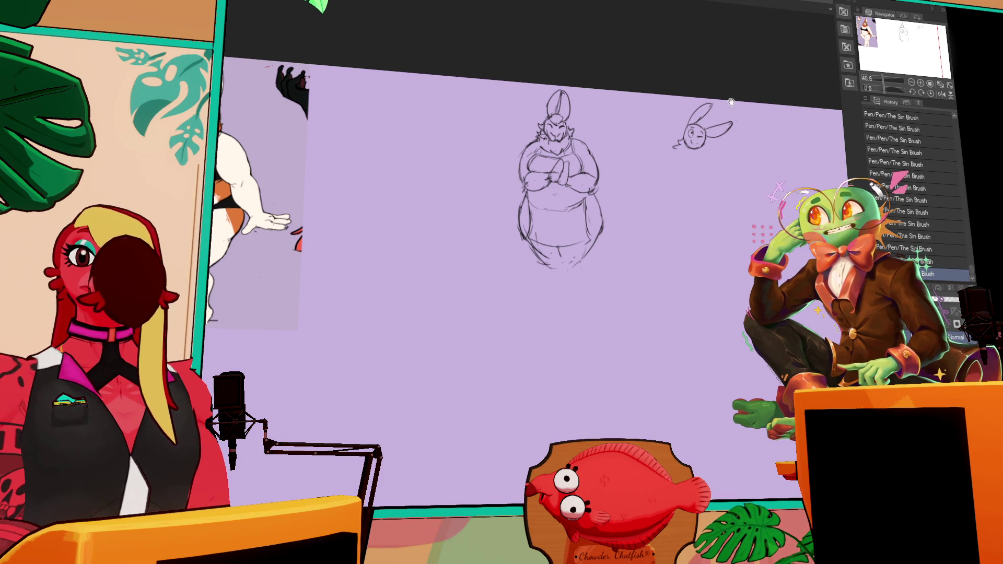
left_click_drag(682, 139, 686, 143)
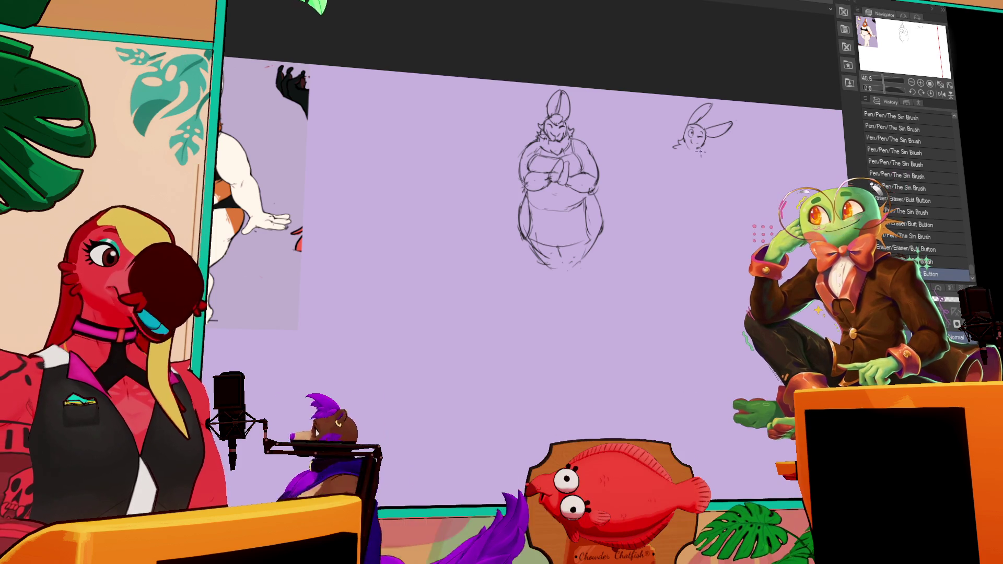
mouse_move(696, 146)
left_mouse_down()
mouse_move(705, 150)
mouse_move(724, 123)
mouse_move(693, 154)
left_mouse_up()
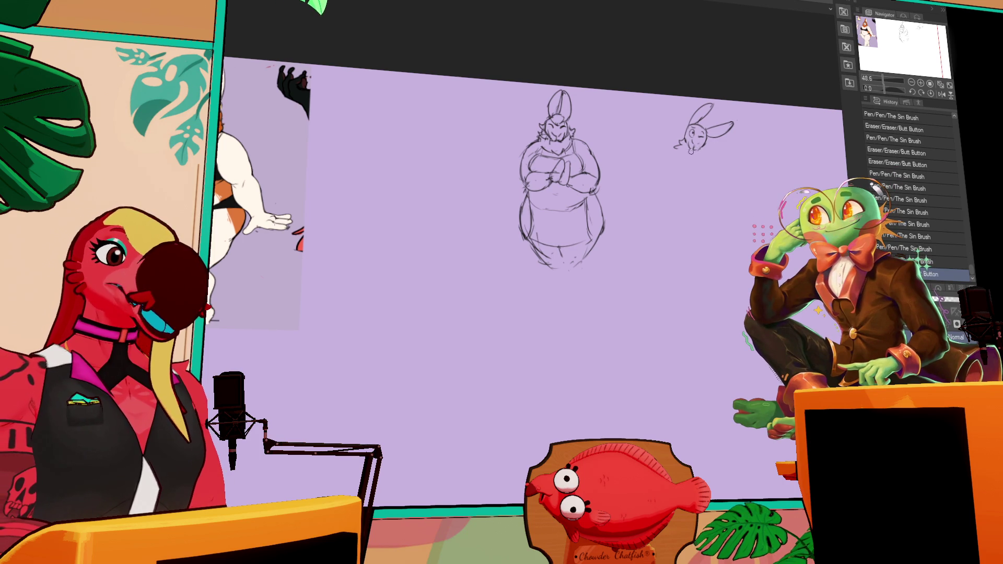
Step: Replace the last stroke with chin and cheek lines under the second bunny's head
key("ctrl+z")
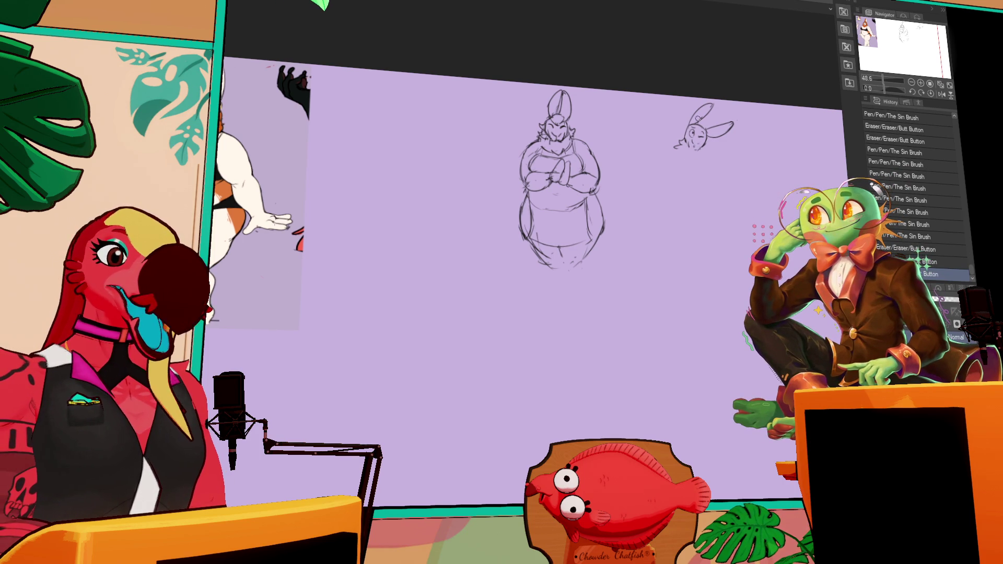
mouse_move(696, 152)
left_mouse_down()
mouse_move(705, 146)
mouse_move(679, 157)
left_mouse_up()
left_click_drag(676, 155, 681, 161)
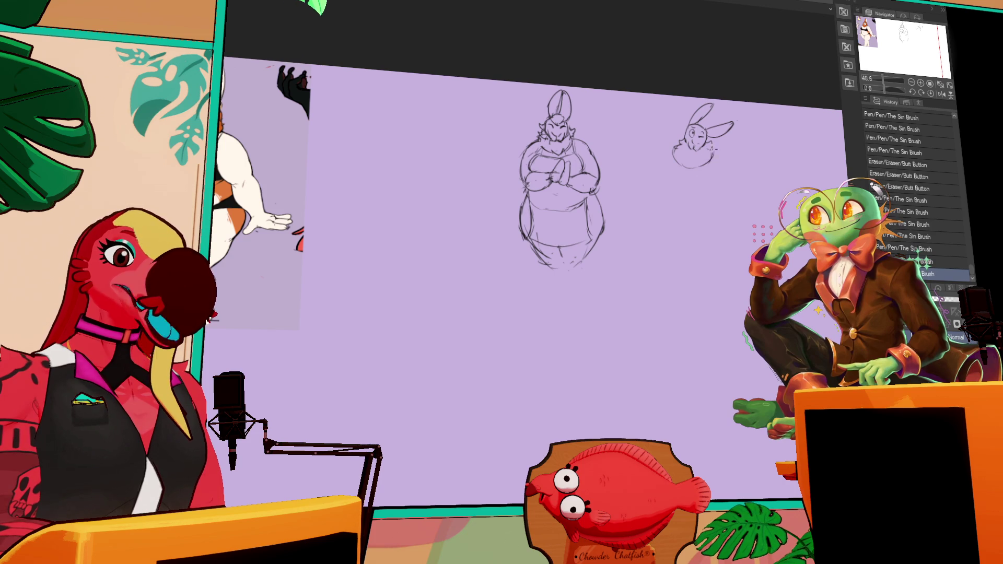
Step: Sketch the shoulders and a long curved body line below the head, undoing rejected strokes
mouse_move(746, 146)
left_mouse_down()
mouse_move(687, 171)
mouse_move(659, 153)
mouse_move(708, 152)
mouse_move(692, 130)
mouse_move(671, 130)
mouse_move(697, 147)
mouse_move(642, 174)
left_mouse_up()
mouse_move(695, 148)
left_mouse_down()
mouse_move(711, 177)
mouse_move(650, 186)
mouse_move(705, 185)
left_mouse_up()
left_click_drag(650, 163, 656, 171)
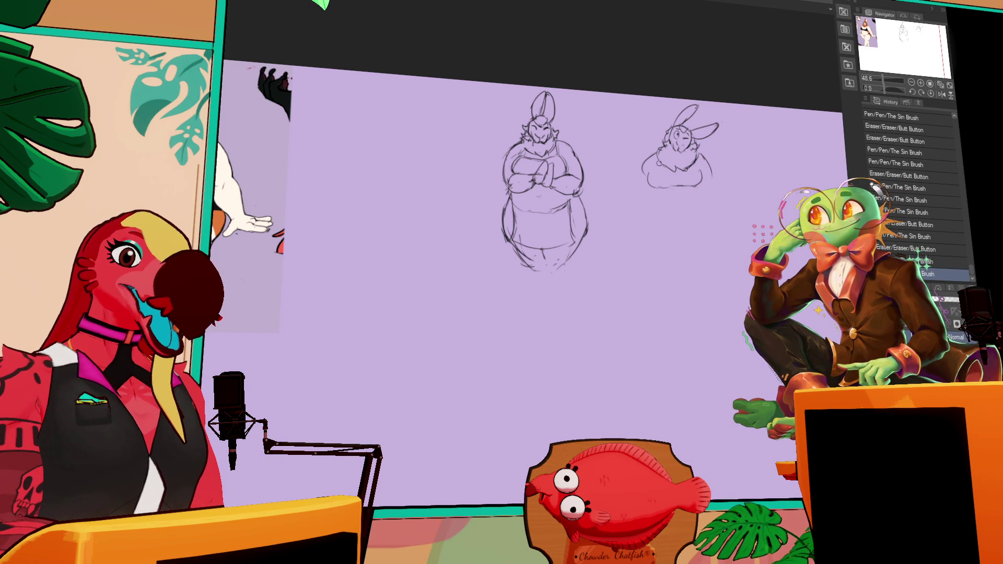
key("ctrl+z")
left_click_drag(698, 170, 646, 188)
key("ctrl+z")
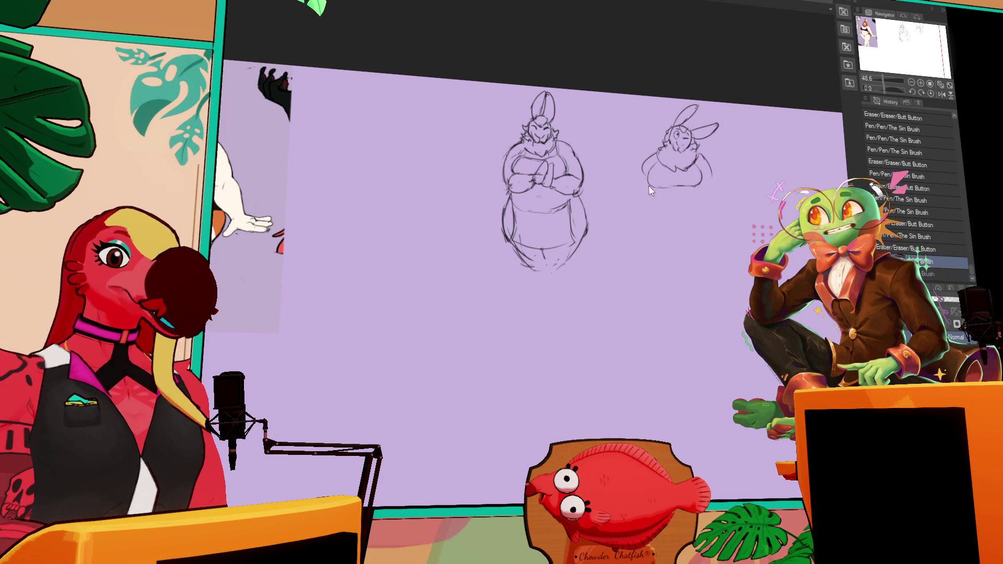
left_click_drag(651, 187, 659, 227)
key("ctrl+z")
mouse_move(650, 189)
left_mouse_down()
mouse_move(664, 228)
mouse_move(713, 212)
left_mouse_up()
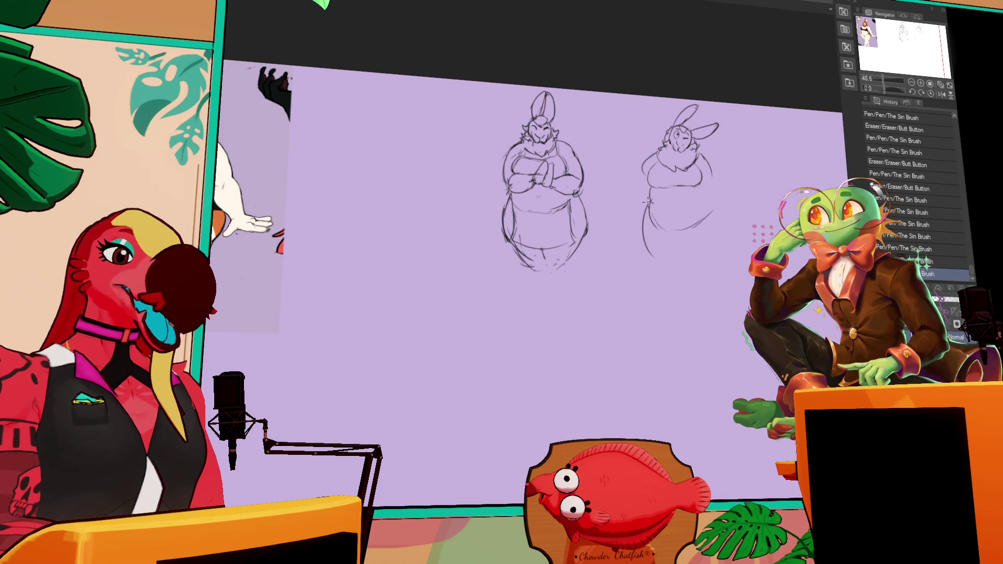
Step: Extend the belly's left side down, then erase and redraw the belly curves and lower line
left_click_drag(651, 199, 657, 259)
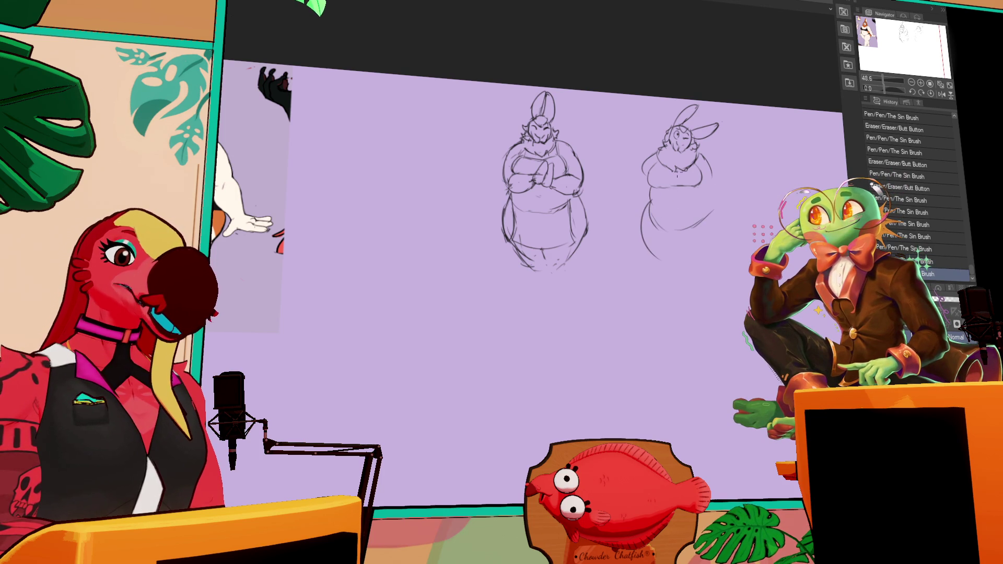
mouse_move(708, 207)
left_mouse_down()
mouse_move(697, 226)
mouse_move(656, 216)
mouse_move(695, 232)
left_mouse_up()
key("ctrl+z")
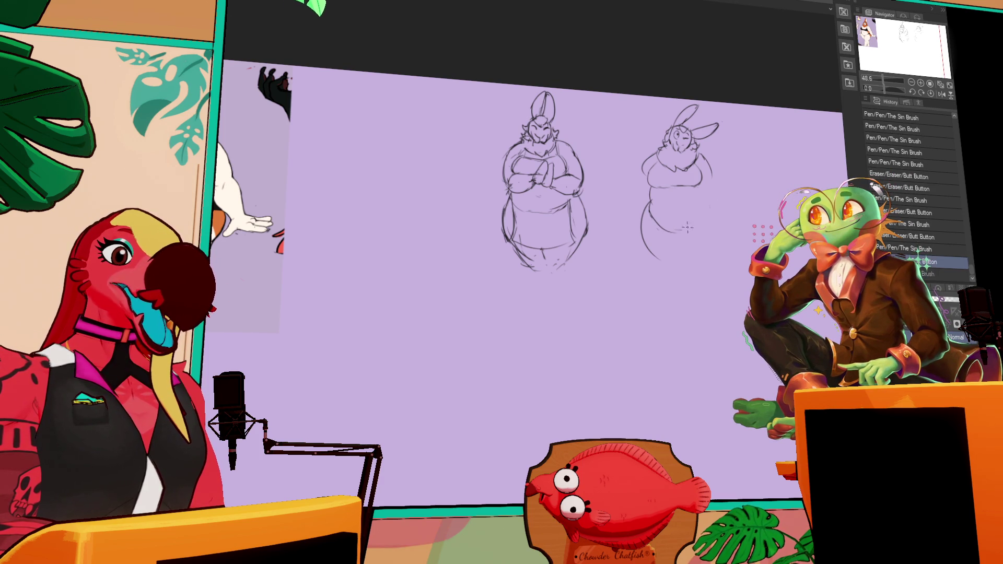
mouse_move(694, 230)
left_mouse_down()
mouse_move(712, 216)
mouse_move(702, 196)
left_mouse_up()
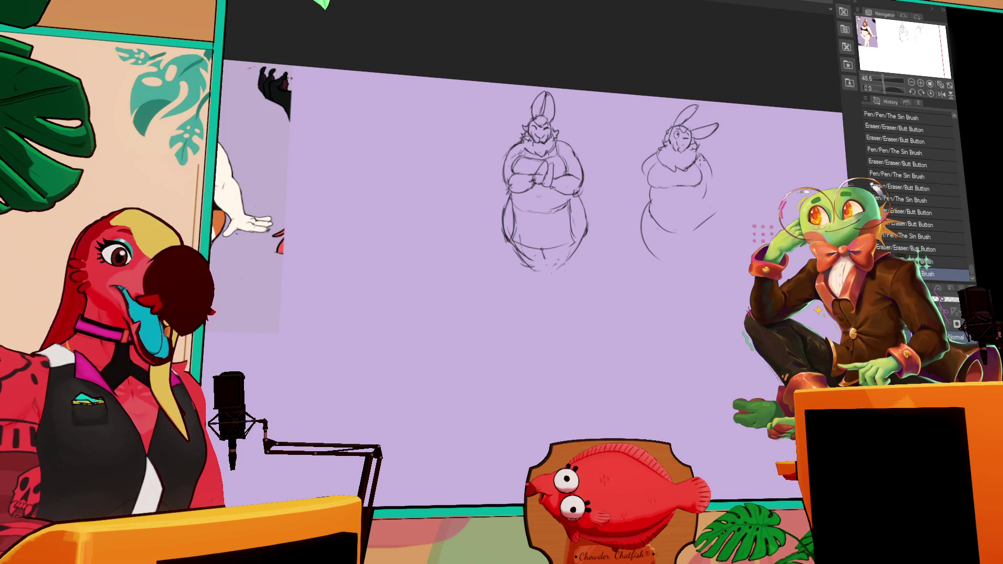
mouse_move(707, 183)
left_mouse_down()
mouse_move(713, 220)
mouse_move(689, 232)
mouse_move(653, 214)
mouse_move(668, 230)
mouse_move(657, 199)
left_mouse_up()
key("ctrl+z")
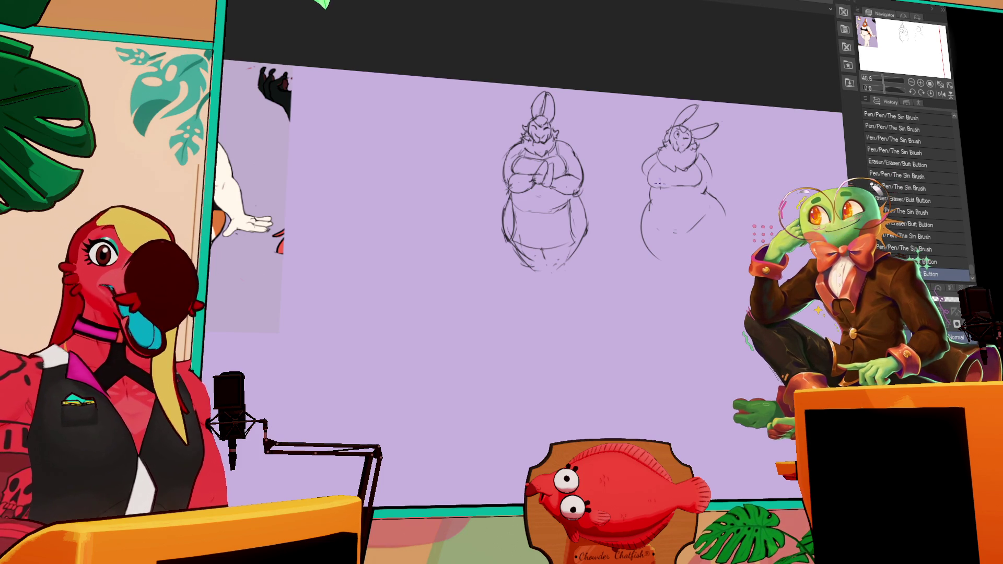
left_click_drag(671, 229, 682, 233)
mouse_move(675, 232)
left_mouse_down()
mouse_move(652, 214)
mouse_move(674, 235)
mouse_move(712, 215)
left_mouse_up()
Step: Lasso the second rabbit, scale it down slightly, nudge it up-left and commit
mouse_move(671, 140)
left_mouse_down()
mouse_move(697, 291)
mouse_move(709, 142)
mouse_move(682, 141)
left_mouse_up()
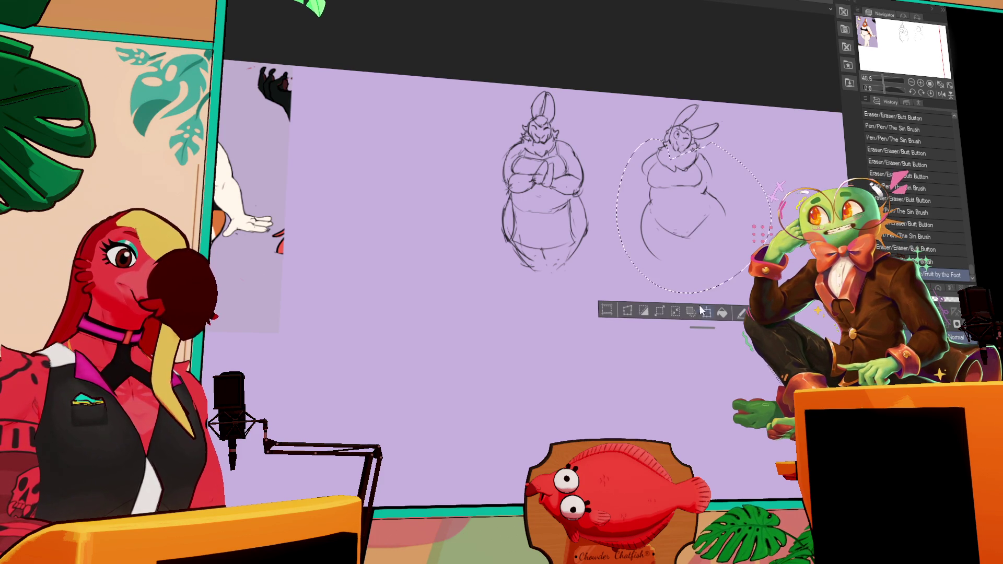
key("ctrl+t")
left_click_drag(618, 291, 624, 283)
left_click_drag(748, 253, 748, 247)
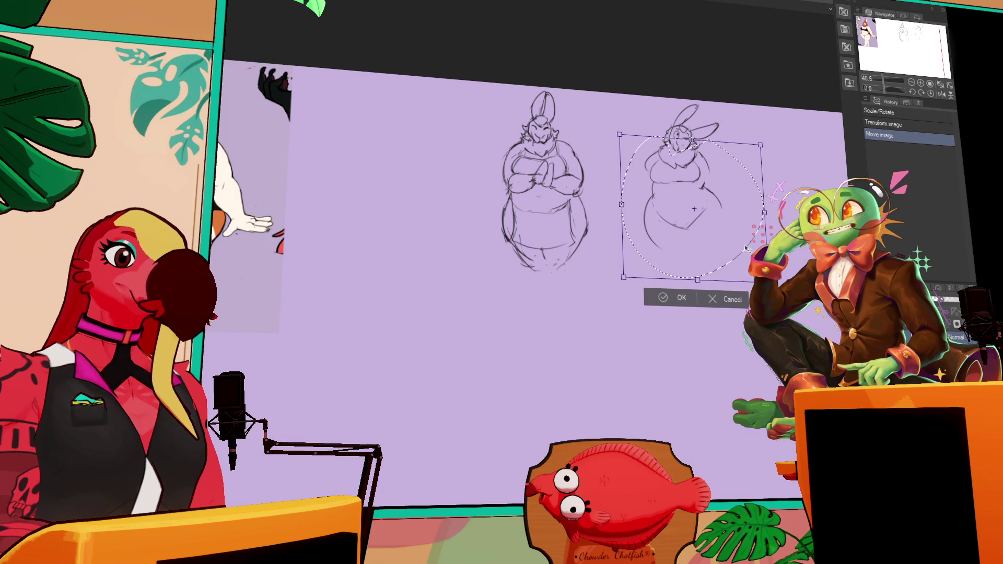
key("Return")
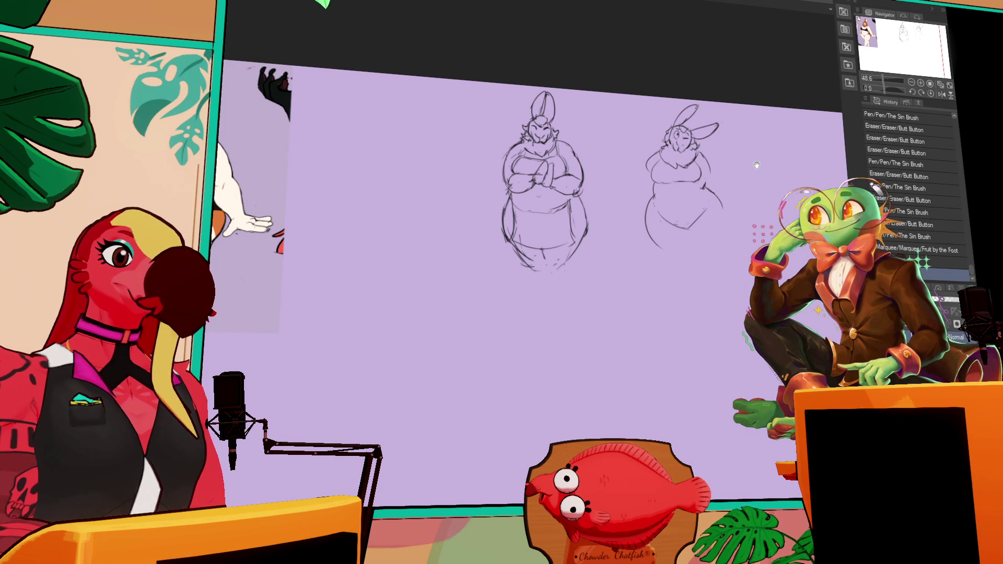
Step: Redraw the right bunny's hip curve and lower right leg, and add a body centre line
left_click_drag(715, 190, 725, 249)
mouse_move(684, 223)
left_mouse_down()
mouse_move(680, 259)
mouse_move(714, 259)
mouse_move(706, 267)
left_mouse_up()
mouse_move(726, 218)
left_mouse_down()
mouse_move(712, 264)
mouse_move(702, 265)
left_mouse_up()
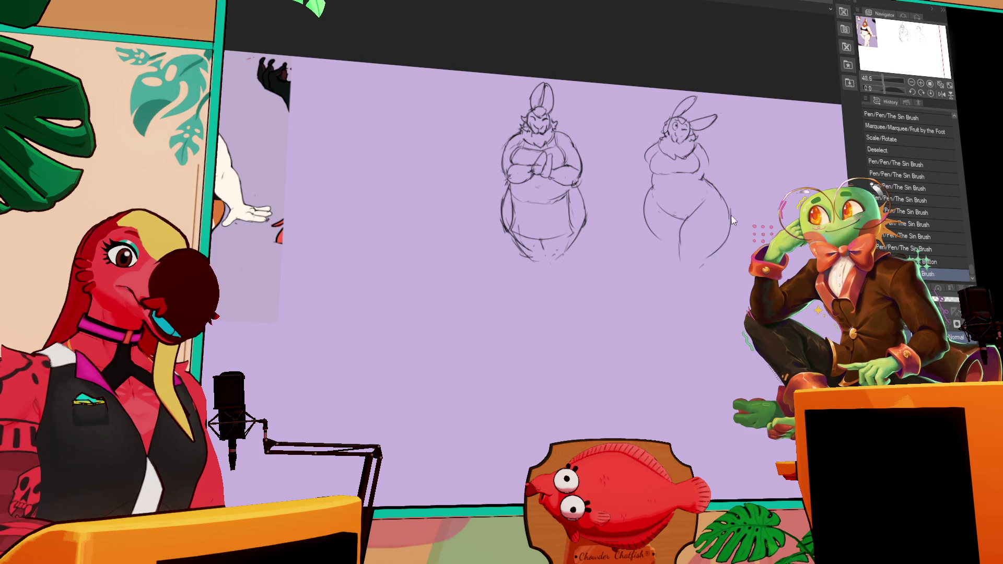
left_click_drag(728, 224, 702, 264)
key("ctrl+z")
key("ctrl+y")
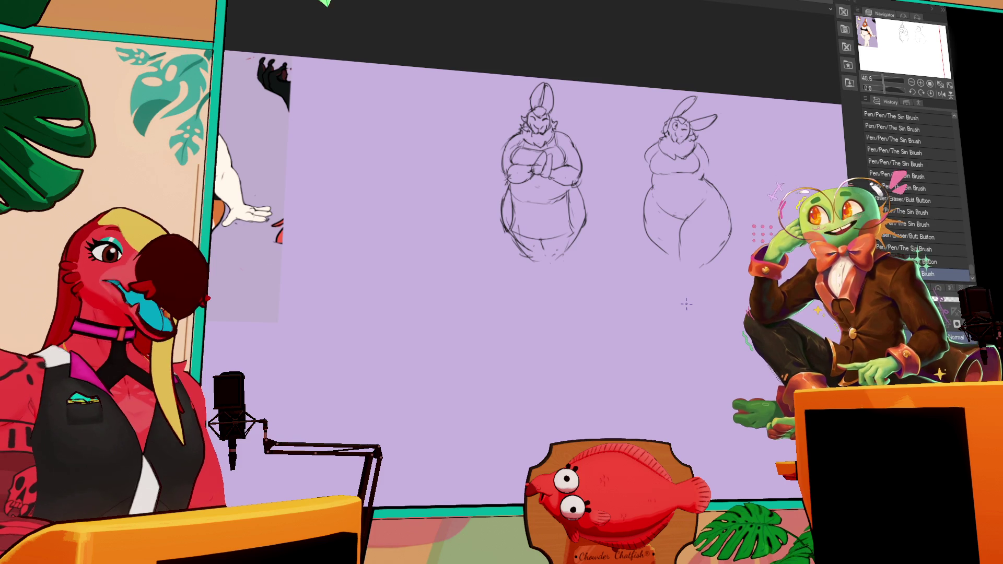
mouse_move(658, 189)
left_mouse_down()
mouse_move(652, 222)
mouse_move(663, 248)
left_mouse_up()
Step: Make small fixes to the right bunny's legs and face, then switch to the kangaroo document
mouse_move(658, 214)
left_mouse_down()
mouse_move(676, 250)
mouse_move(703, 177)
left_mouse_up()
scroll(703, 176, "down", 1)
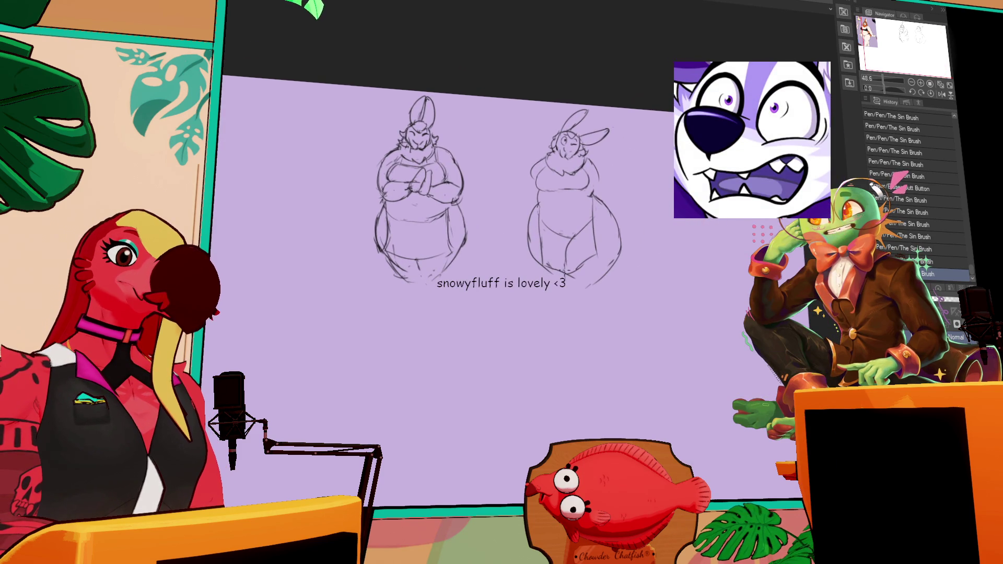
left_click_drag(558, 272, 568, 283)
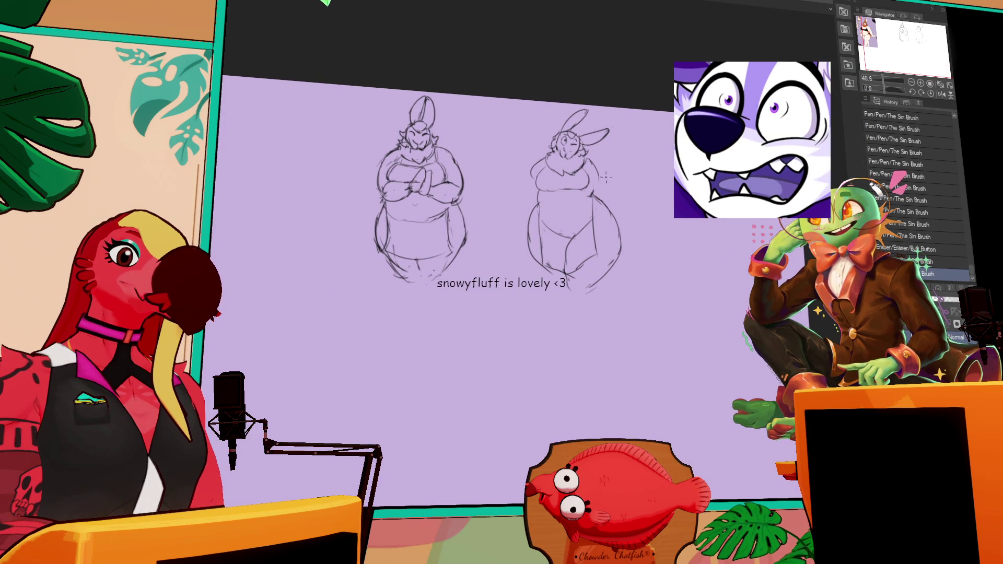
left_click_drag(574, 155, 585, 167)
key("ctrl+z")
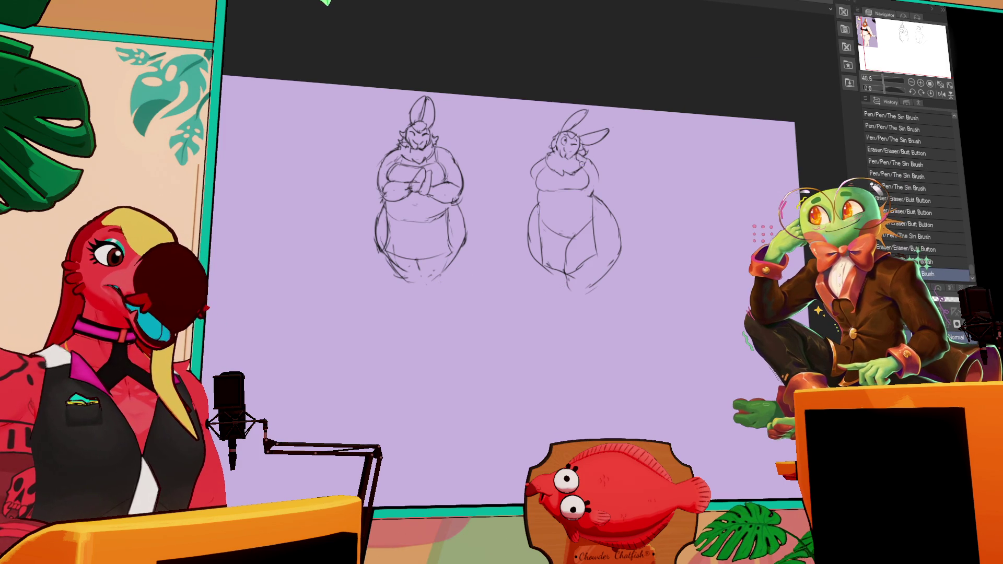
key("ctrl+Tab")
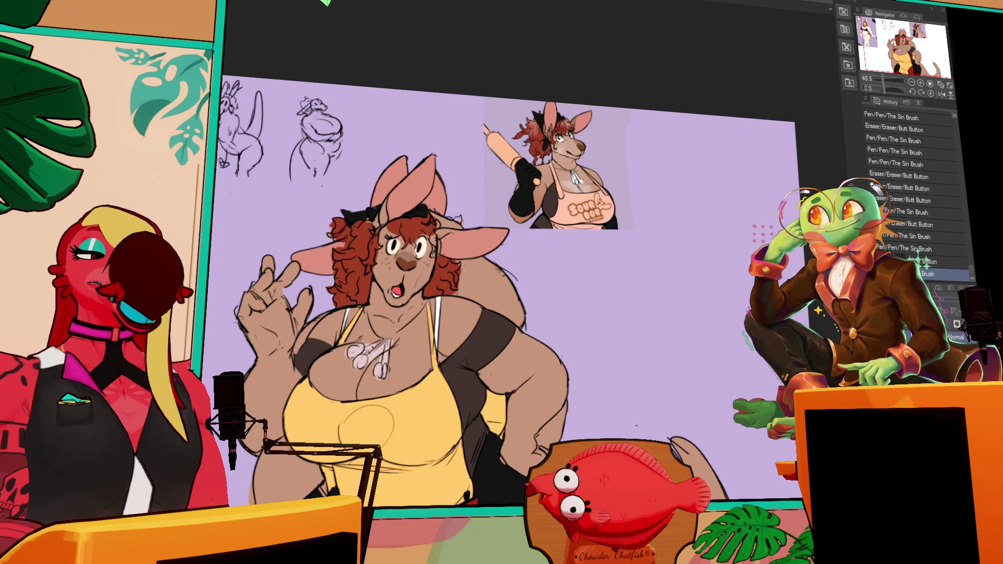
Step: Return to the bunny sketch and refine lines along the right bunny's left torso
key("ctrl+Tab")
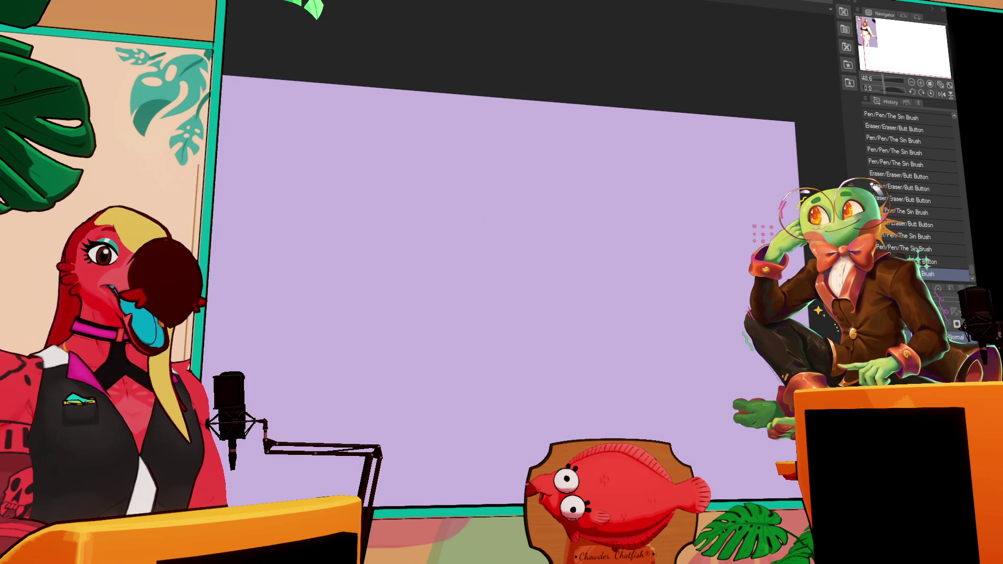
key("ctrl+Tab")
key("ctrl+Tab")
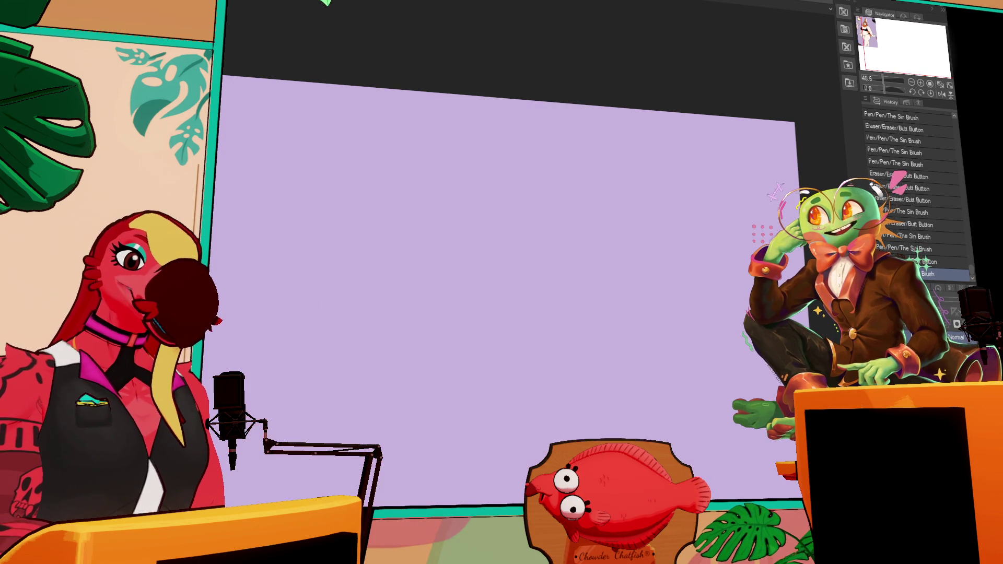
left_click(543, 193)
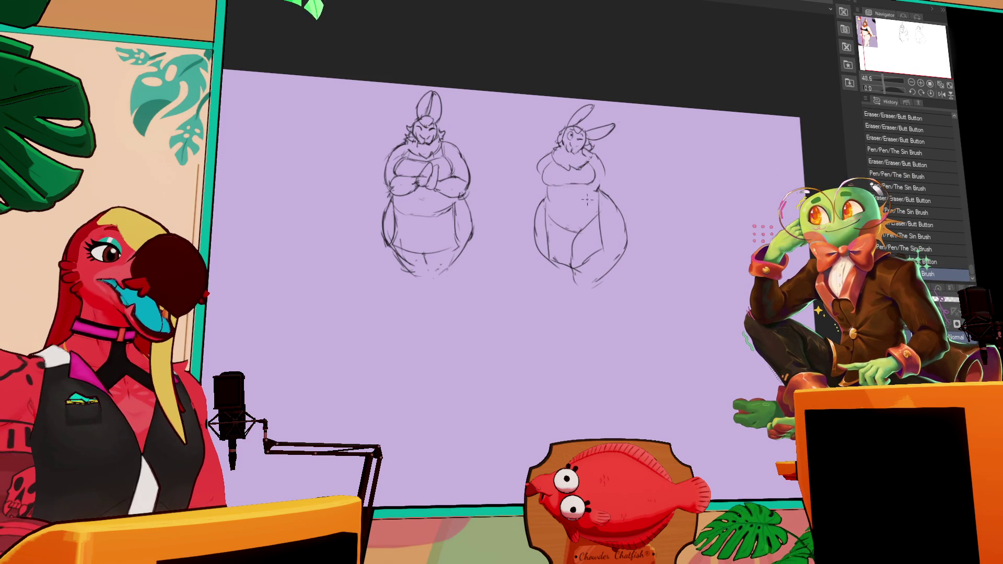
left_click_drag(539, 199, 540, 226)
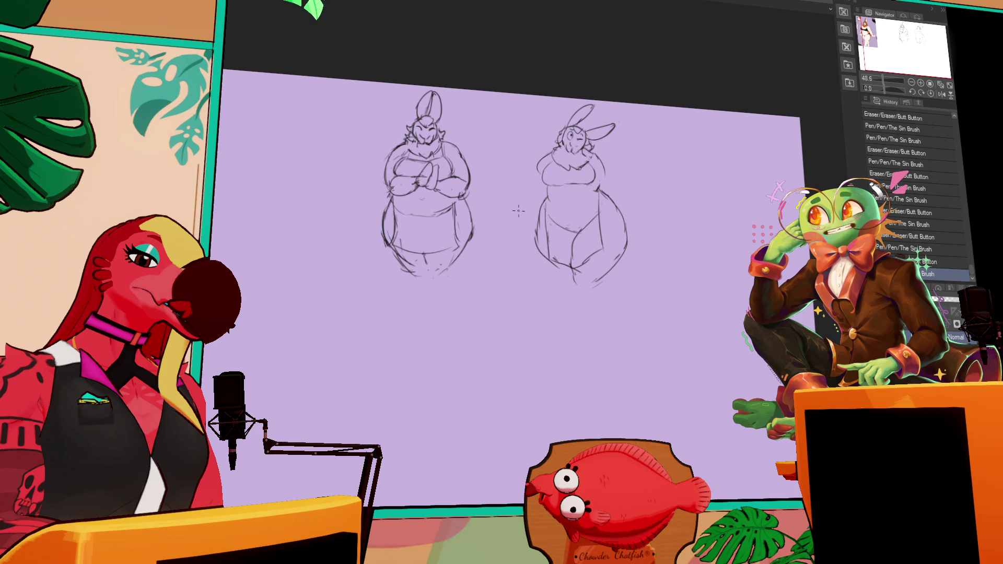
mouse_move(537, 219)
left_mouse_down()
mouse_move(546, 267)
mouse_move(545, 254)
left_mouse_up()
Step: Undo two torso strokes, redraw the crotch area, then bring up the character lineup
key("ctrl+z")
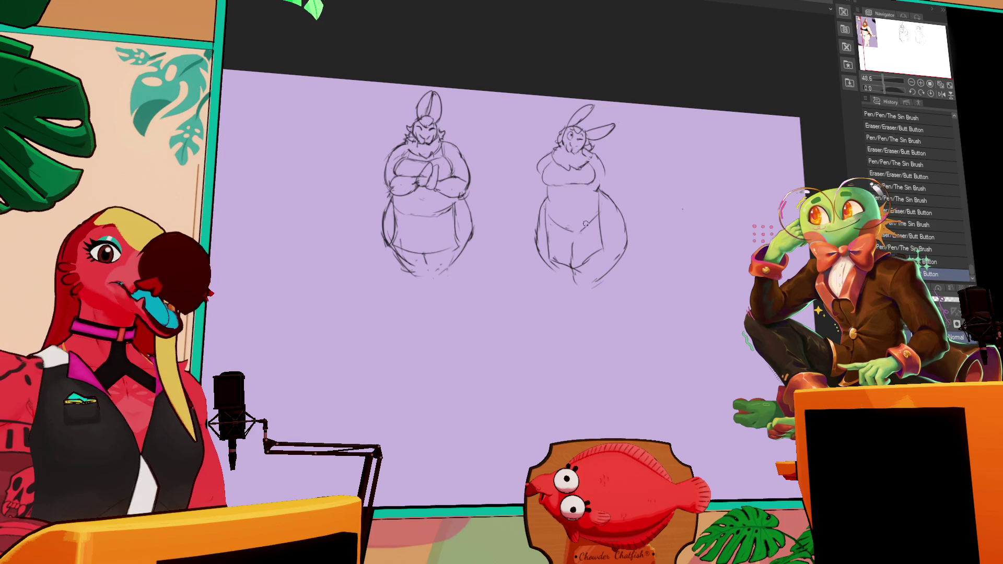
key("ctrl+z")
mouse_move(564, 244)
left_mouse_down()
mouse_move(577, 234)
mouse_move(569, 250)
left_mouse_up()
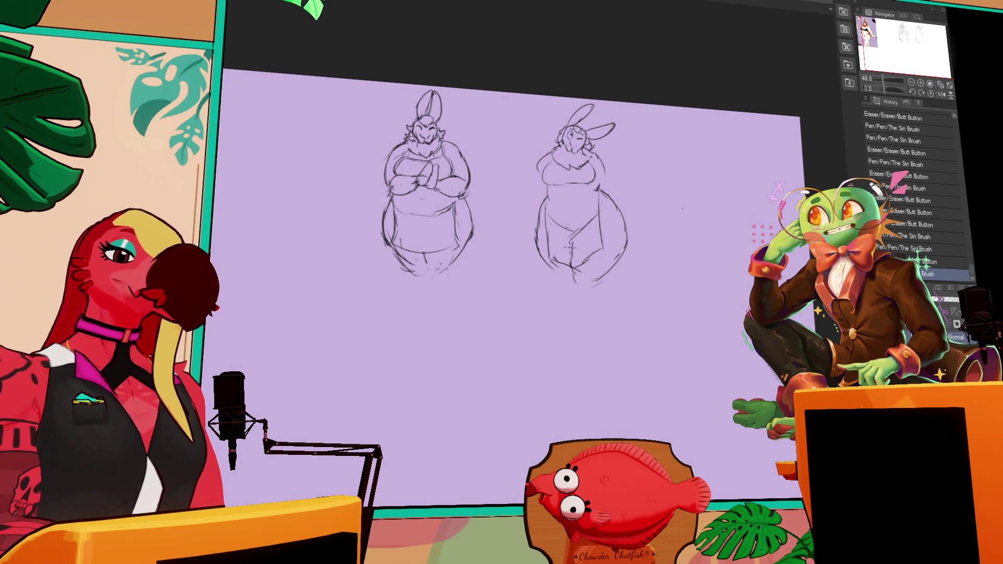
key("ctrl+Tab")
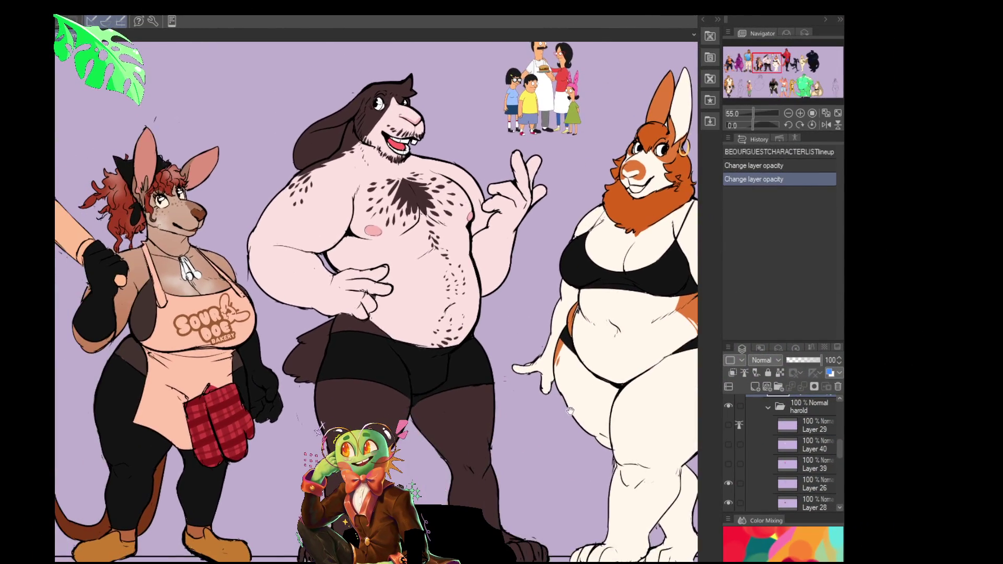
Step: Pan up, right and across the coloured character lineup to look it over
left_click_drag(570, 411, 602, 372)
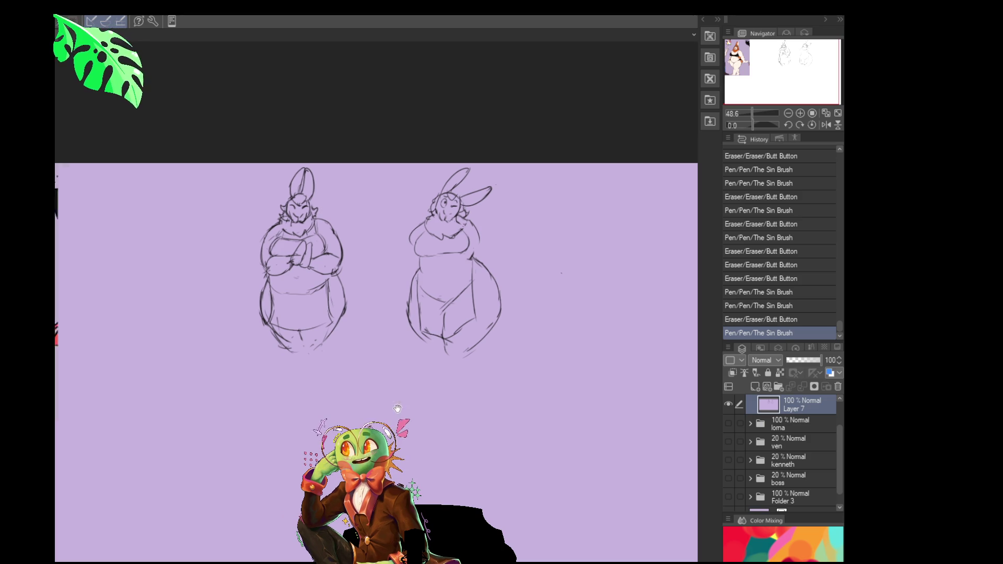
left_click_drag(418, 412, 319, 399)
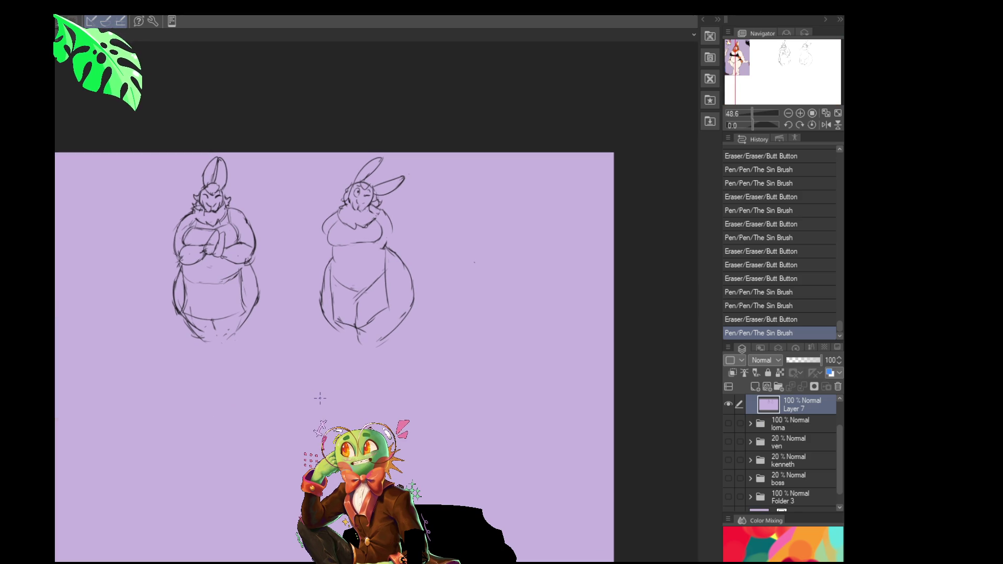
key("Tab")
key("Tab")
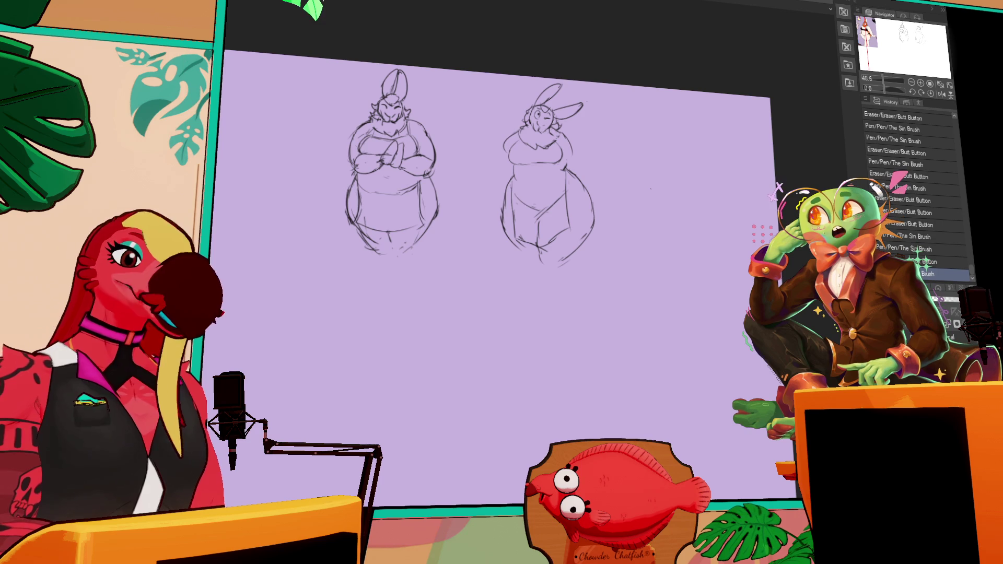
Step: Refine the right bunny's arm and neck strokes and erase stray marks
left_click(633, 169)
left_click_drag(633, 168, 656, 170)
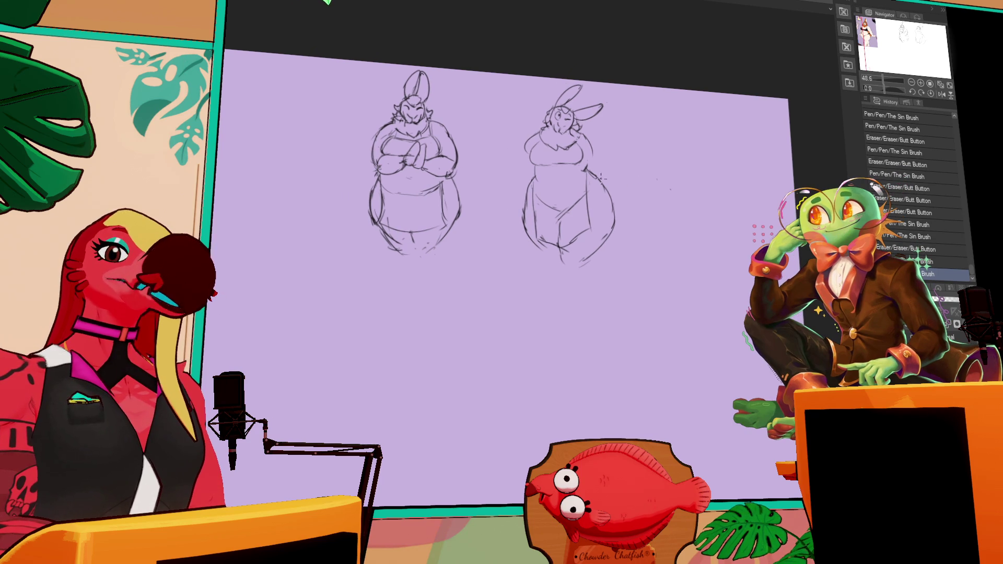
key("ctrl+z")
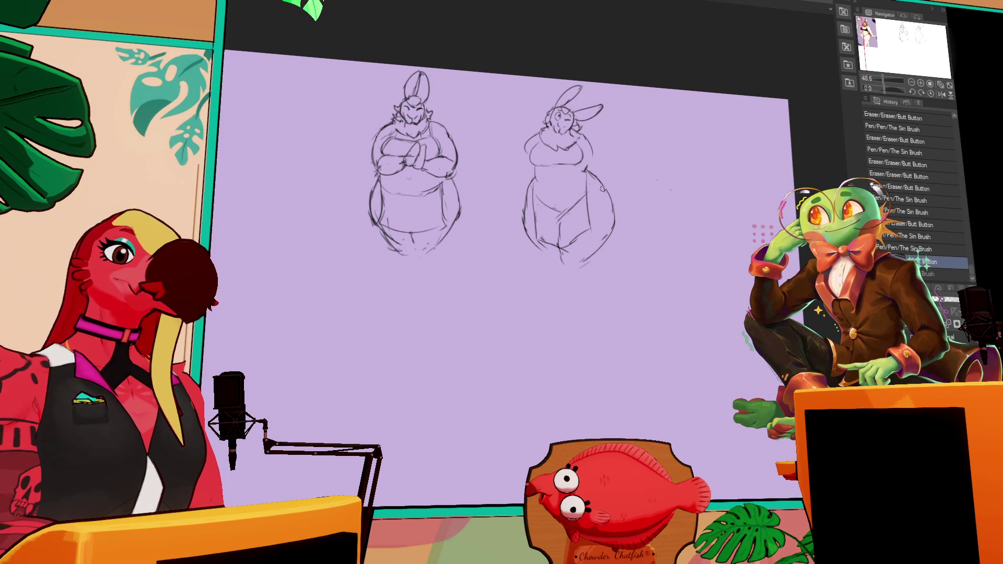
left_click(602, 199)
mouse_move(585, 170)
left_mouse_down()
mouse_move(606, 196)
mouse_move(689, 206)
mouse_move(671, 199)
mouse_move(679, 233)
left_mouse_up()
left_click(608, 199)
left_click_drag(642, 135, 648, 143)
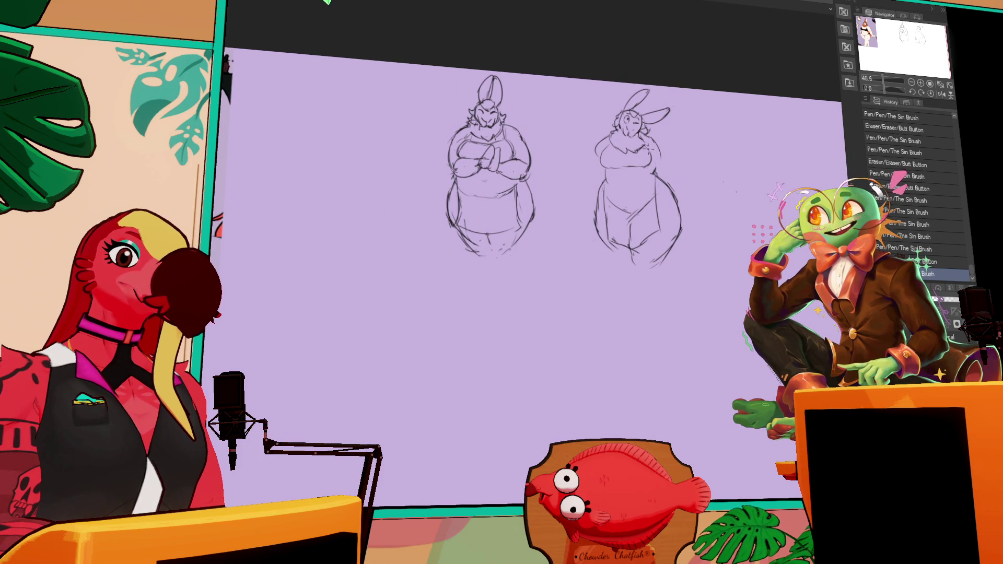
left_click_drag(604, 194, 608, 201)
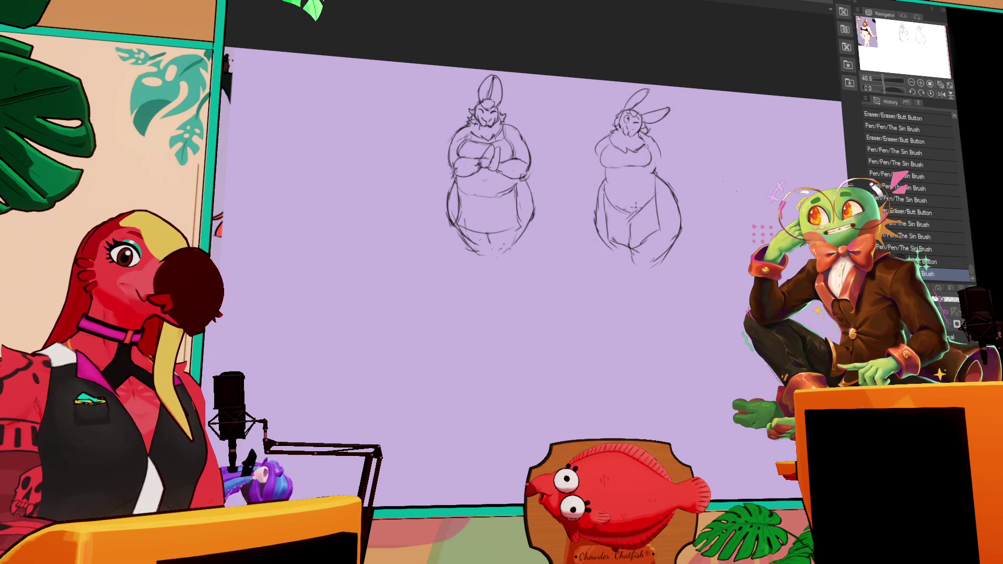
Step: Undo the figure-eight doodle between the sketches and pan the view back left
mouse_move(563, 149)
left_mouse_down()
mouse_move(575, 149)
mouse_move(588, 125)
mouse_move(566, 157)
mouse_move(593, 173)
mouse_move(571, 161)
left_mouse_up()
key("ctrl+z")
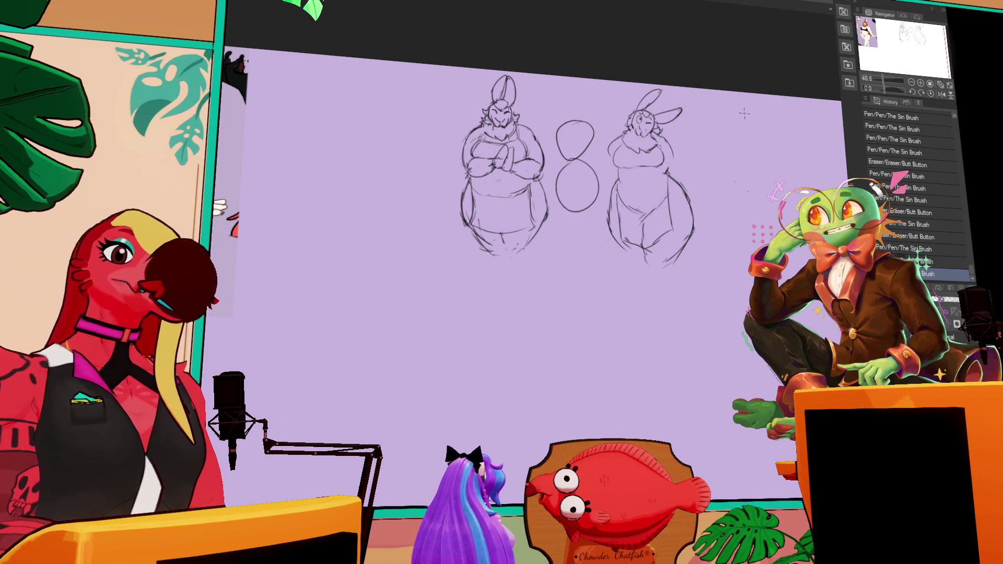
key("ctrl+z")
key("ctrl+z")
left_click_drag(726, 179, 687, 184)
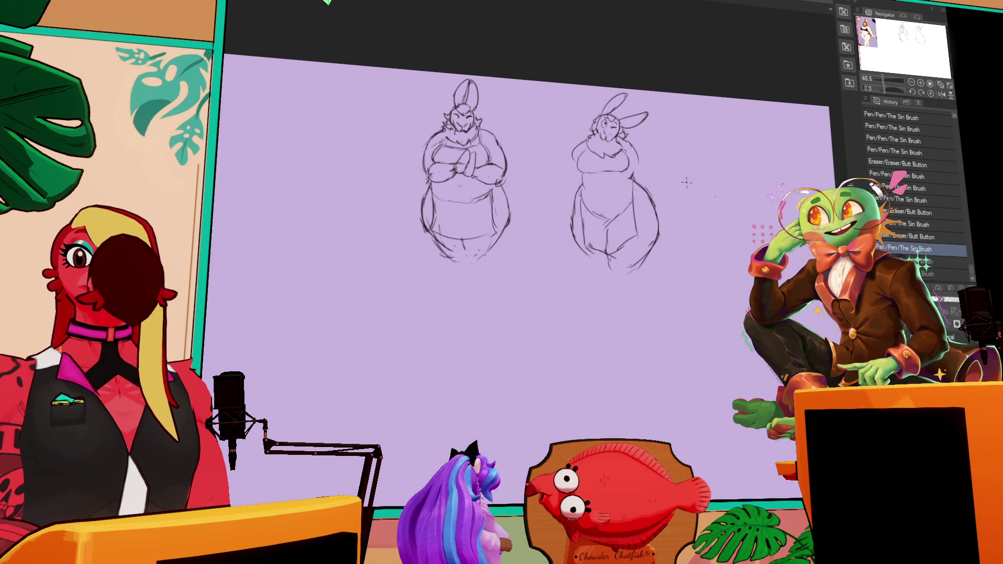
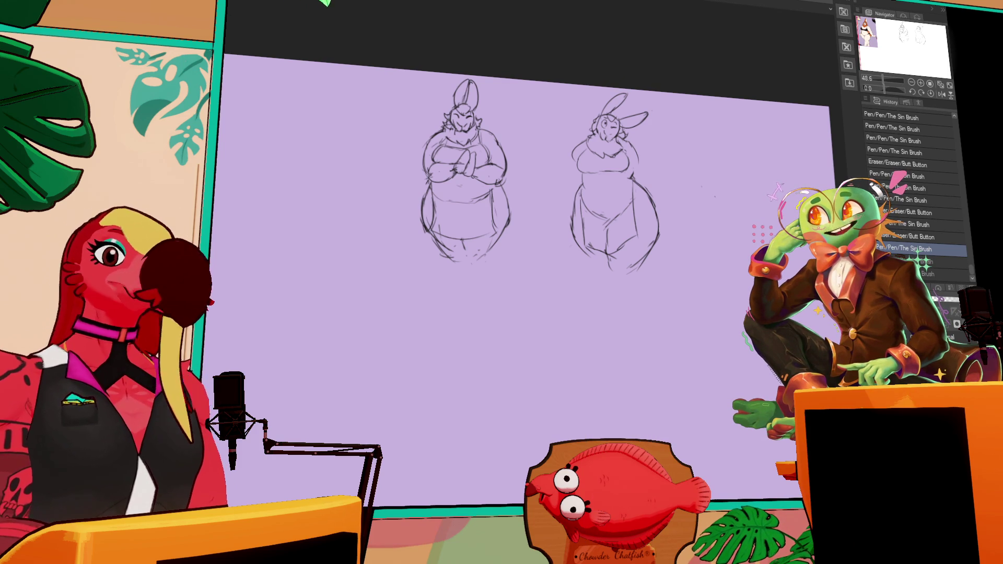
Step: Sketch pencil strokes on the right bunny's belly, side and shoulder, and start its left outline
left_click_drag(580, 196, 590, 190)
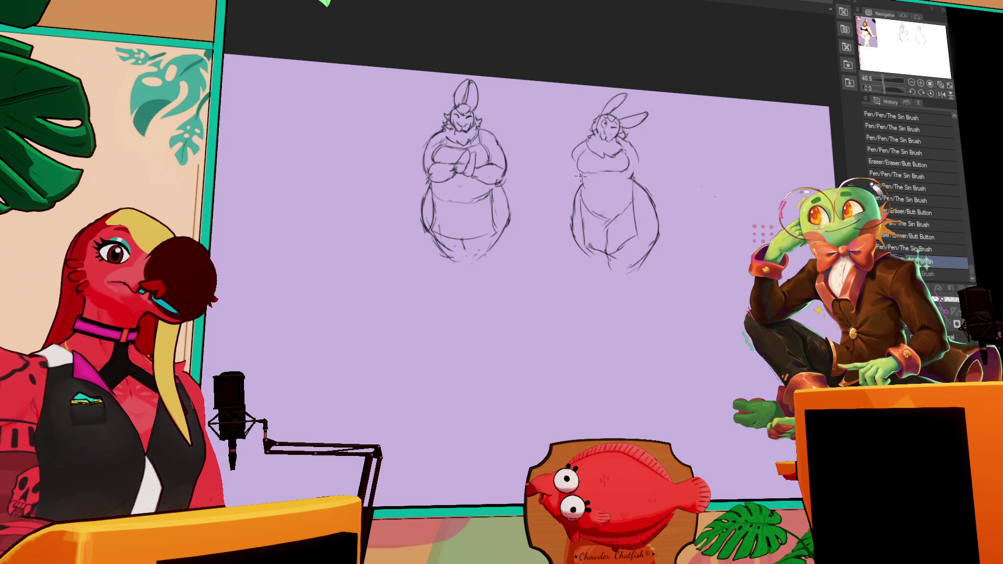
mouse_move(634, 171)
left_mouse_down()
mouse_move(633, 161)
mouse_move(641, 168)
left_mouse_up()
key("ctrl+z")
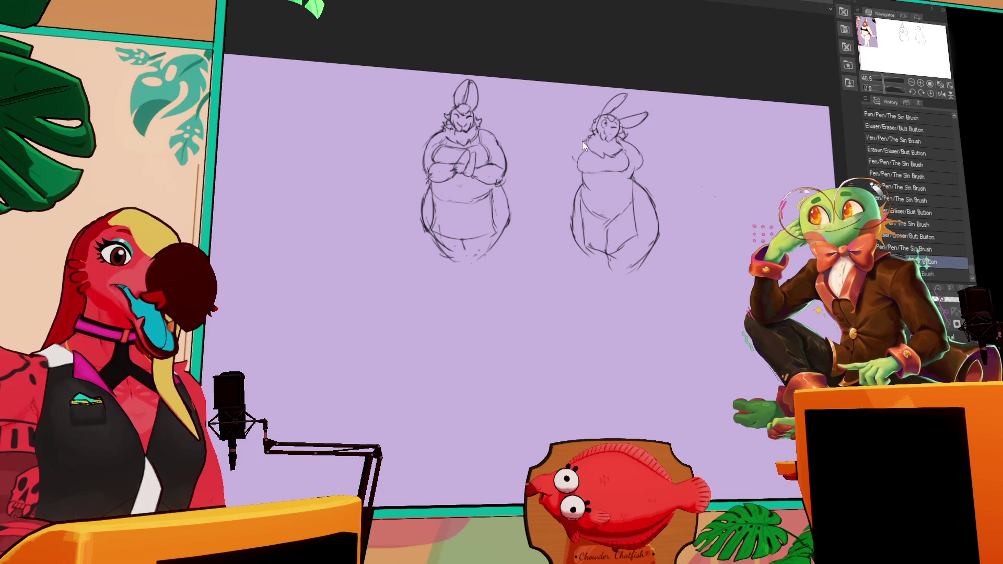
key("ctrl+y")
key("ctrl+z")
key("ctrl+y")
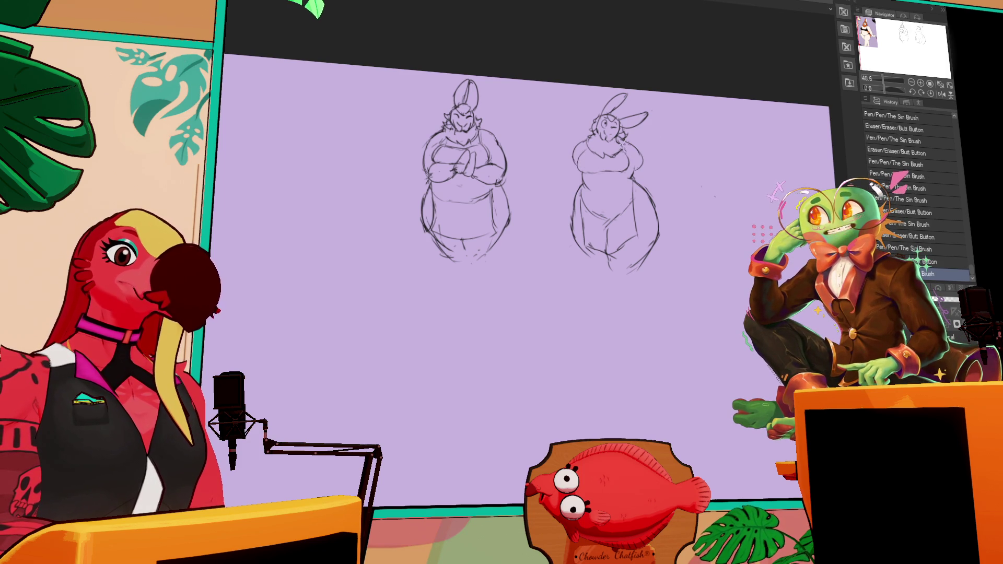
mouse_move(625, 148)
left_mouse_down()
mouse_move(655, 190)
mouse_move(632, 174)
mouse_move(637, 188)
mouse_move(639, 165)
mouse_move(650, 186)
mouse_move(640, 189)
mouse_move(644, 163)
mouse_move(634, 181)
mouse_move(638, 148)
left_mouse_up()
left_click_drag(564, 166, 566, 213)
Step: Pan the canvas toward the right bunny, then erase stray lines at its hip
mouse_move(655, 194)
left_mouse_down()
mouse_move(642, 181)
mouse_move(670, 204)
left_mouse_up()
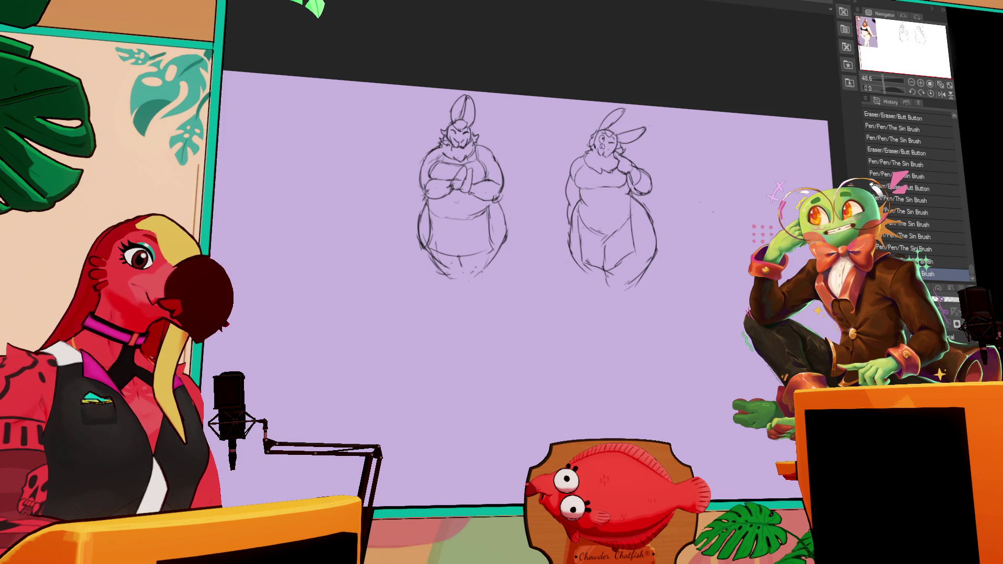
left_click_drag(630, 174, 681, 188)
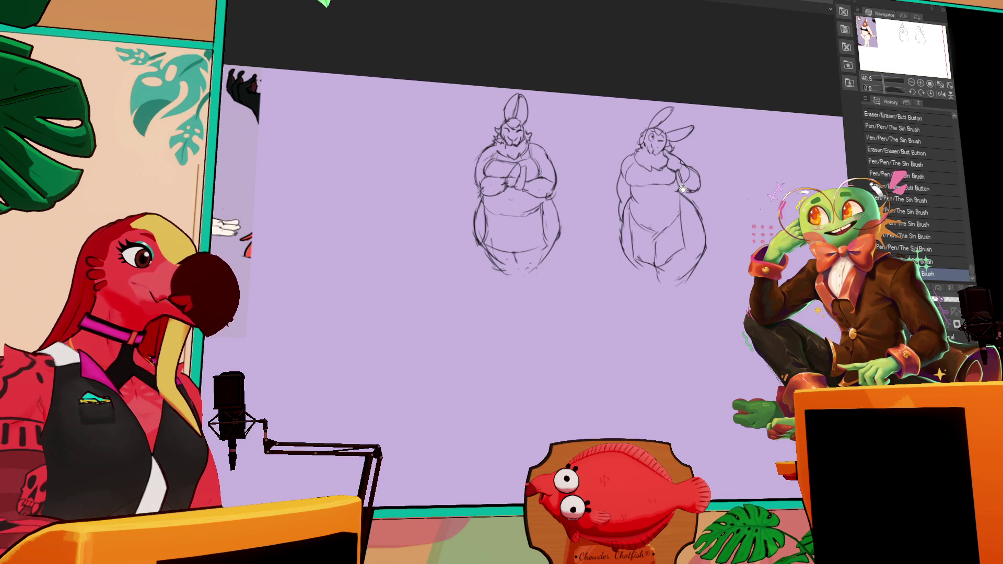
mouse_move(682, 176)
left_mouse_down()
mouse_move(681, 185)
mouse_move(694, 172)
mouse_move(699, 180)
left_mouse_up()
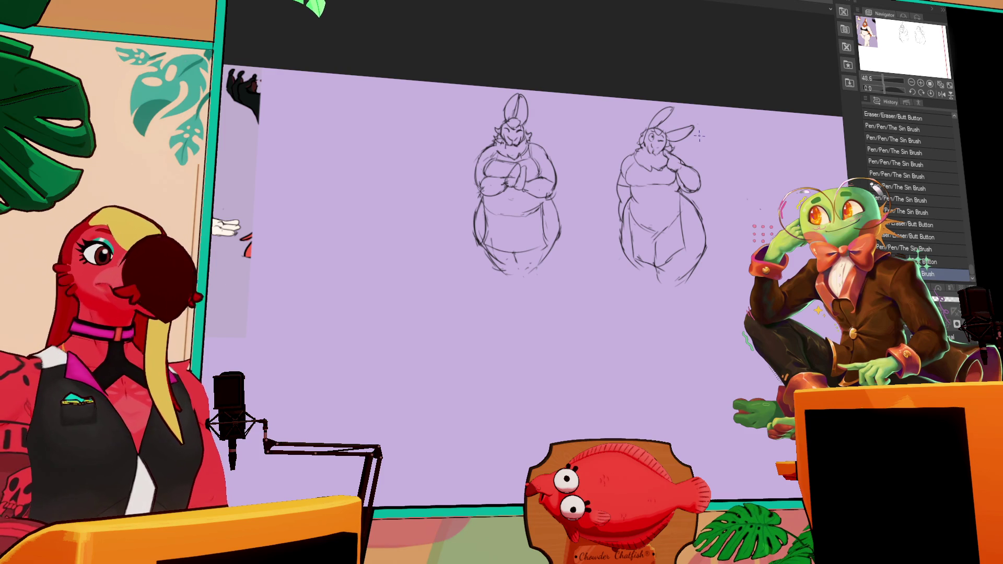
left_click_drag(617, 224, 621, 226)
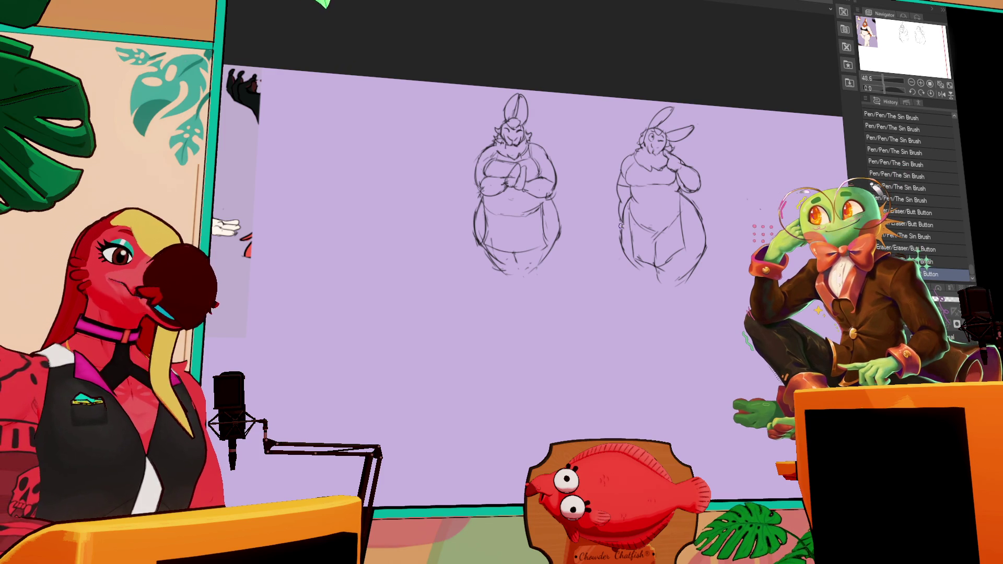
Step: Sketch near the right bunny's legs, then add small strokes to the left bunny's belly
key("p")
left_click_drag(645, 276, 646, 278)
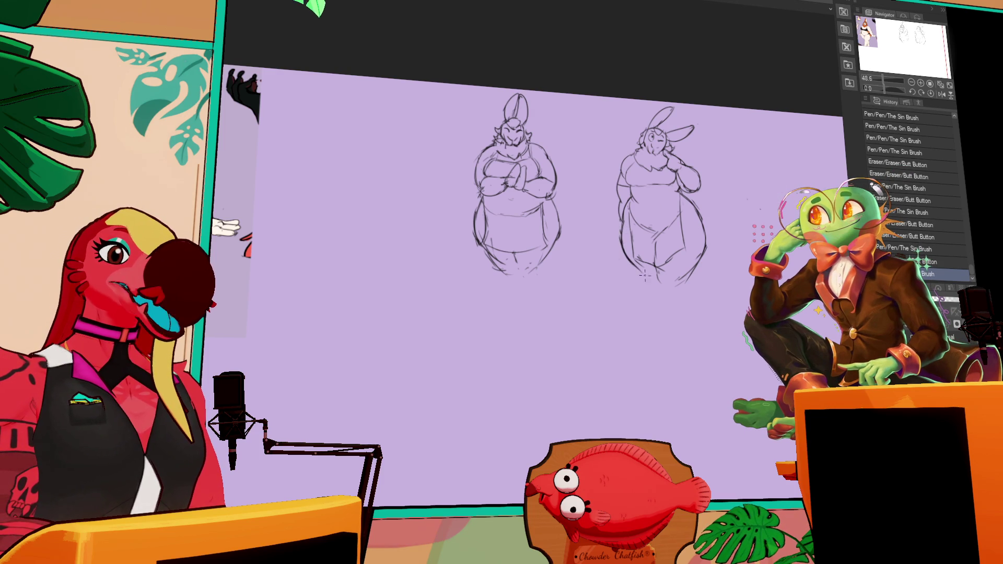
key("e")
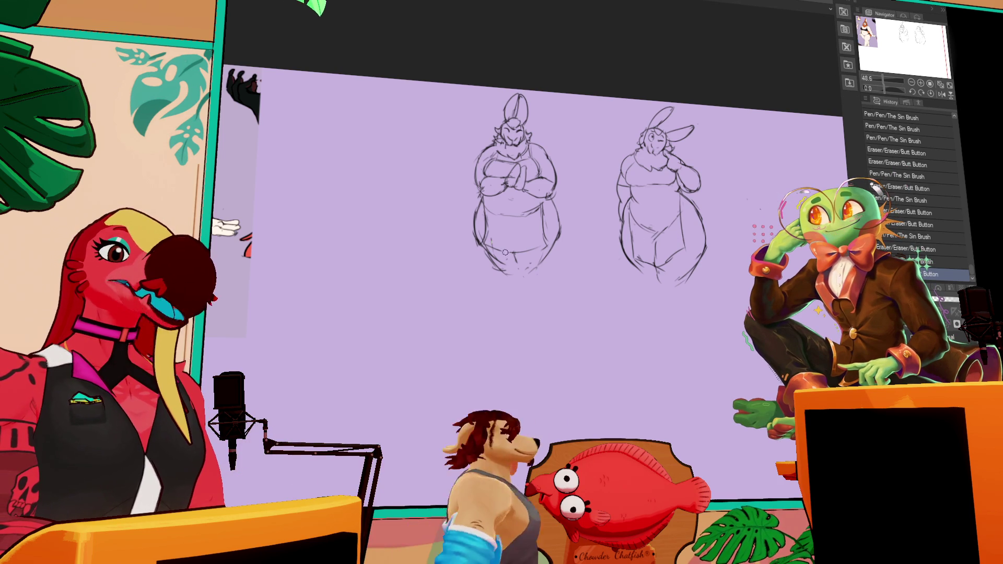
mouse_move(509, 242)
left_mouse_down()
mouse_move(515, 252)
mouse_move(516, 233)
left_mouse_up()
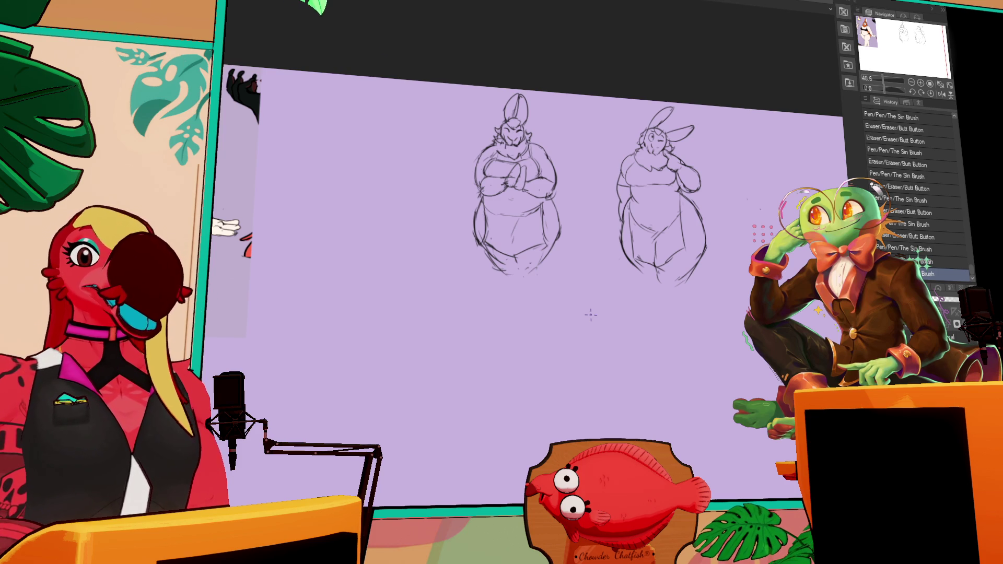
Step: Erase a stray mark and touch up the bottom lines of both bunnies
mouse_move(688, 198)
left_mouse_down()
mouse_move(703, 220)
mouse_move(689, 270)
mouse_move(668, 279)
mouse_move(656, 265)
left_mouse_up()
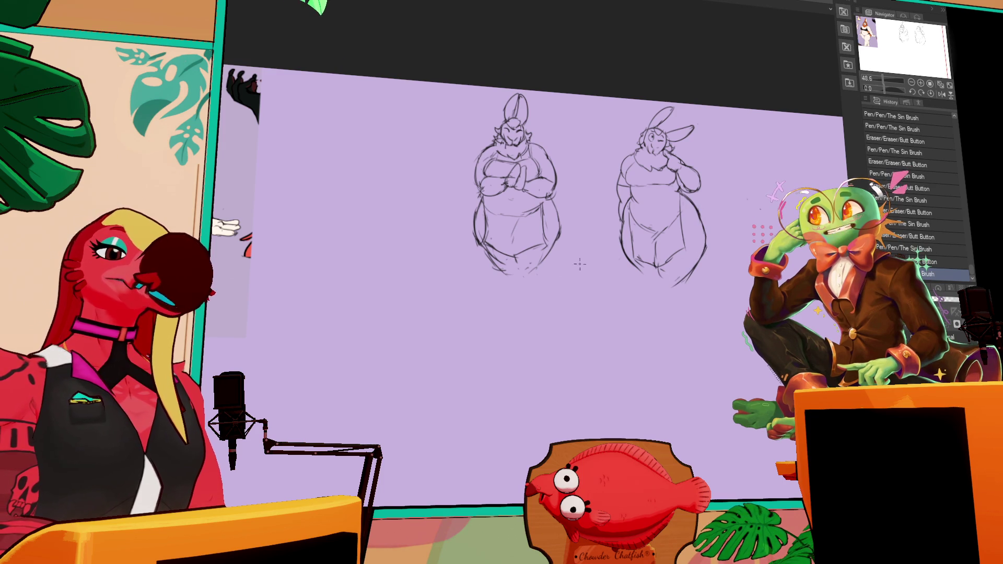
mouse_move(496, 261)
left_mouse_down()
mouse_move(484, 256)
mouse_move(491, 261)
left_mouse_up()
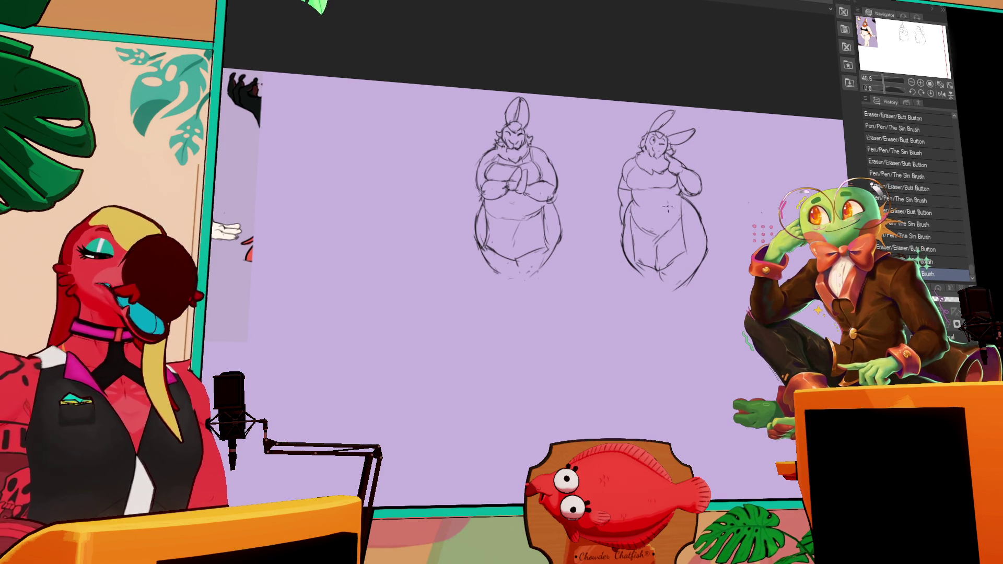
left_click_drag(697, 287, 648, 256)
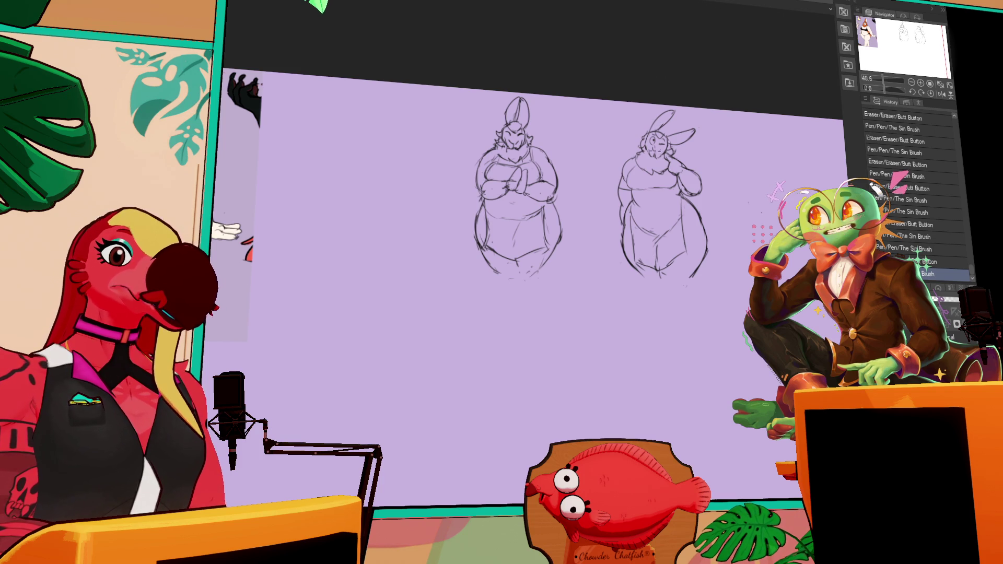
Step: Add small strokes to the right bunny's face and along its leg
left_click_drag(652, 154, 658, 155)
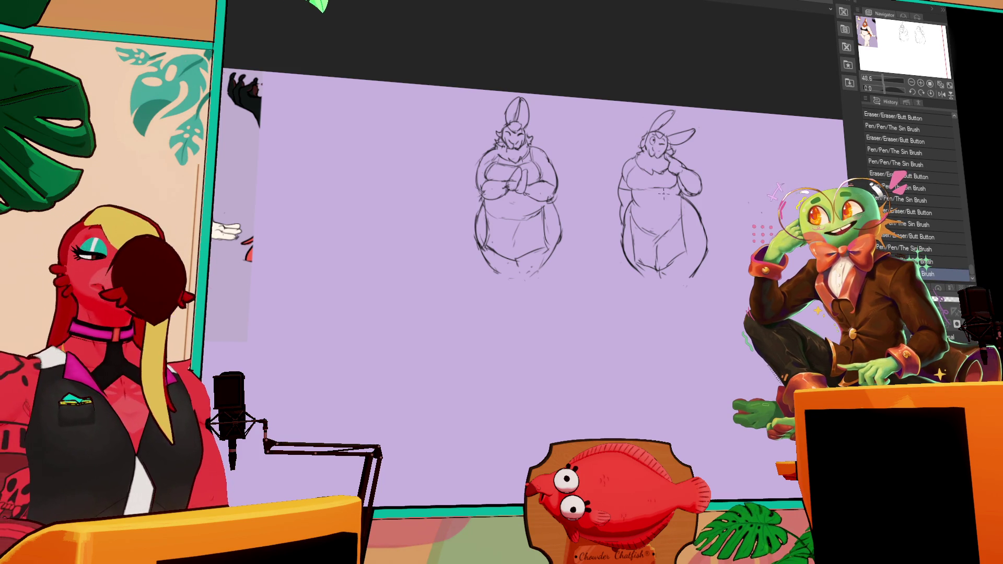
scroll(662, 183, "up", 1)
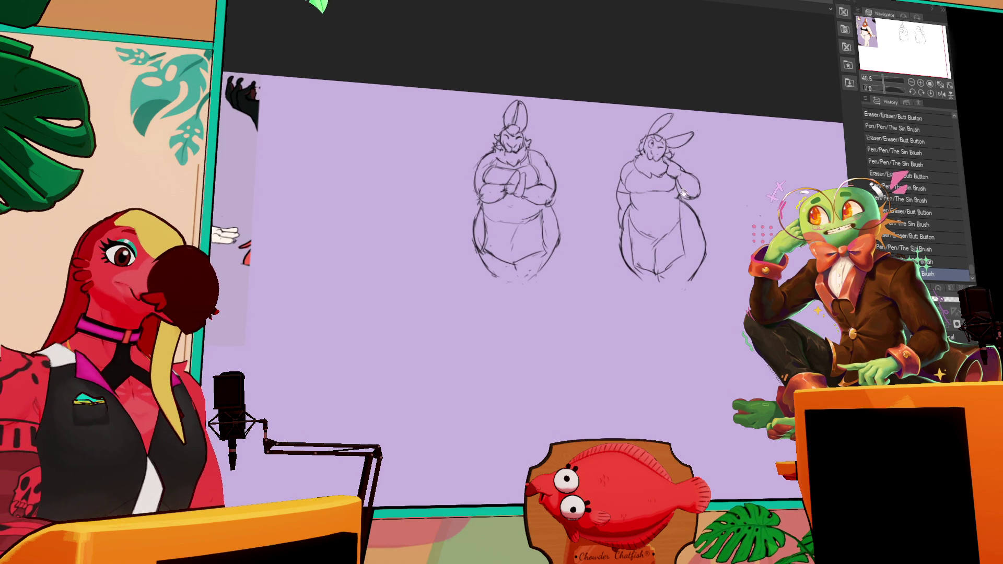
scroll(678, 188, "down", 3)
left_click_drag(647, 245, 654, 257)
left_click_drag(698, 228, 694, 234)
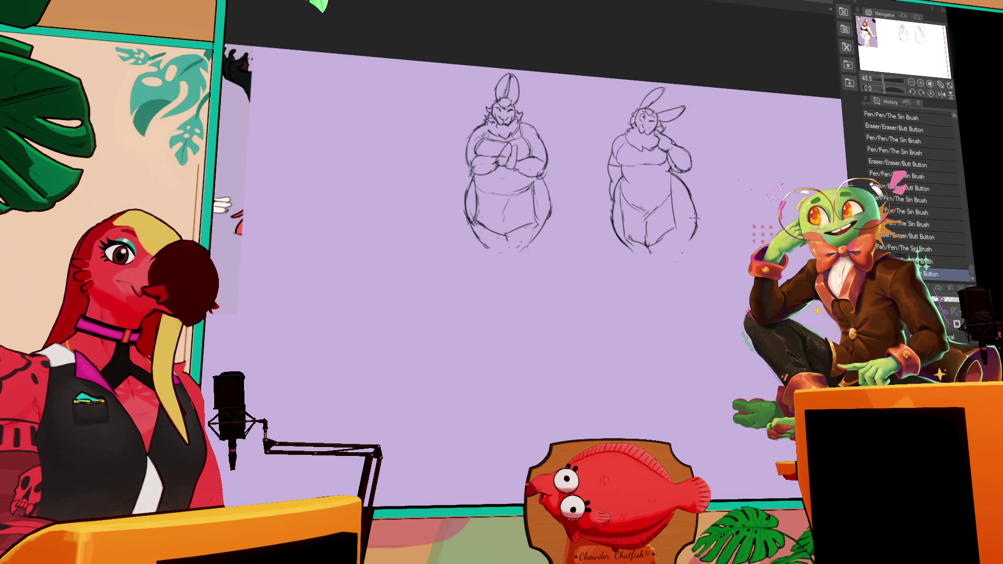
scroll(679, 183, "up", 3)
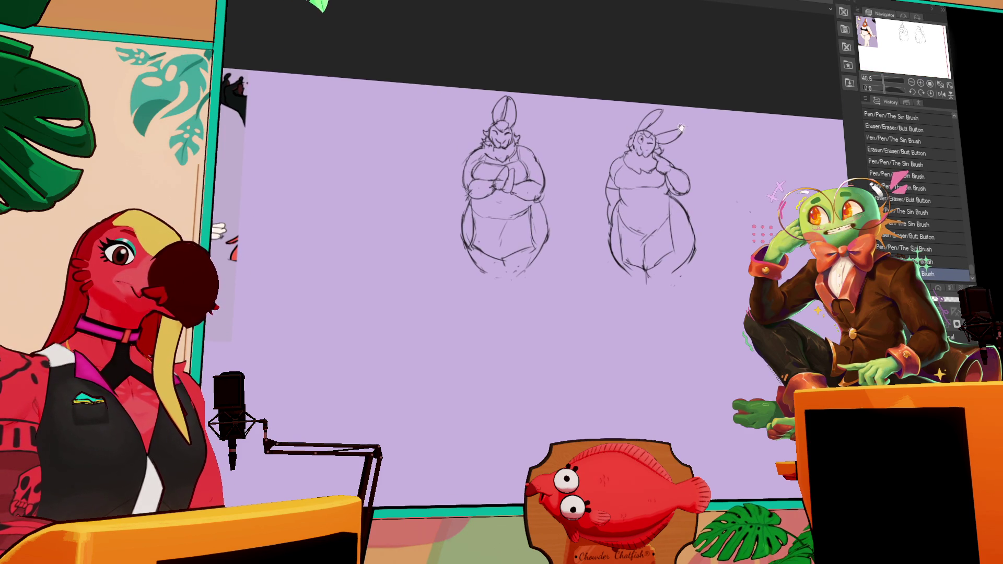
Step: Shift the view left and draw a small head circle to the right of the sketches
left_click_drag(721, 157, 643, 188)
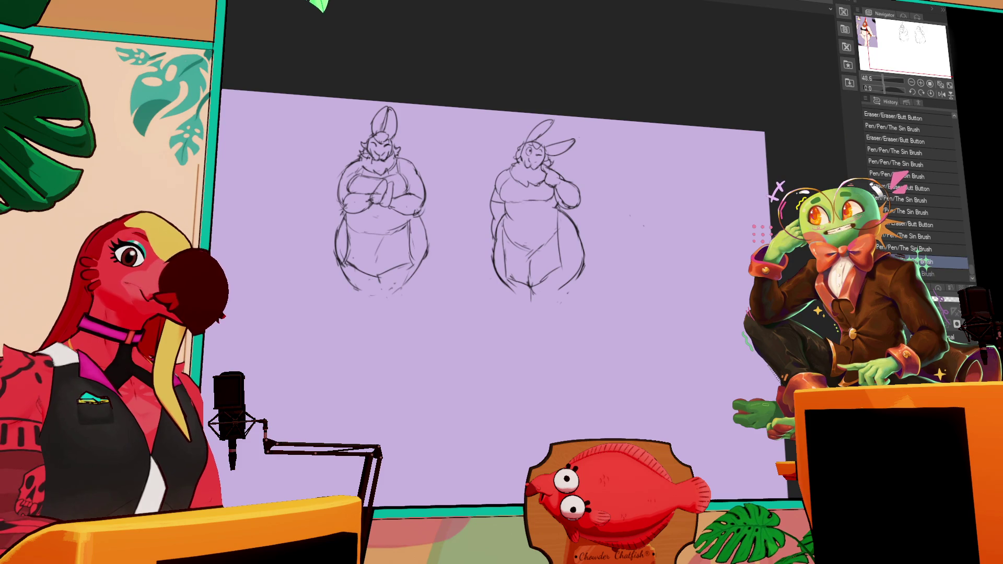
mouse_move(660, 157)
left_mouse_down()
mouse_move(675, 156)
mouse_move(676, 166)
mouse_move(652, 170)
mouse_move(673, 168)
left_mouse_up()
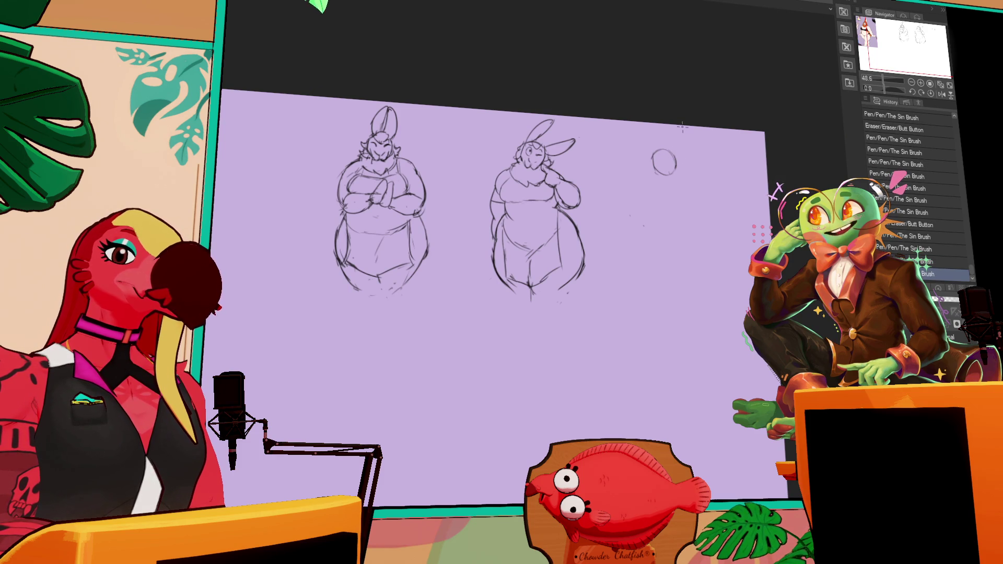
Step: Sketch an ear and a downward arm stroke on the third head, redoing the lower strokes as a loop
mouse_move(652, 158)
left_mouse_down()
mouse_move(661, 146)
mouse_move(641, 163)
mouse_move(665, 148)
mouse_move(654, 160)
mouse_move(643, 153)
mouse_move(674, 144)
mouse_move(632, 185)
mouse_move(637, 167)
mouse_move(632, 184)
mouse_move(645, 182)
left_mouse_up()
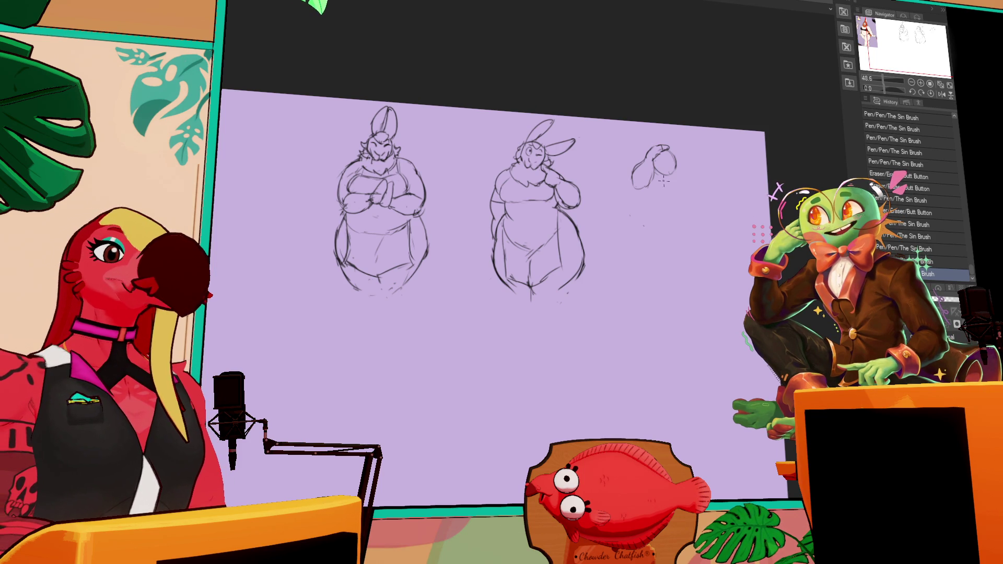
mouse_move(639, 160)
left_mouse_down()
mouse_move(630, 191)
mouse_move(647, 189)
mouse_move(638, 173)
mouse_move(629, 194)
mouse_move(647, 199)
mouse_move(652, 217)
mouse_move(646, 194)
left_mouse_up()
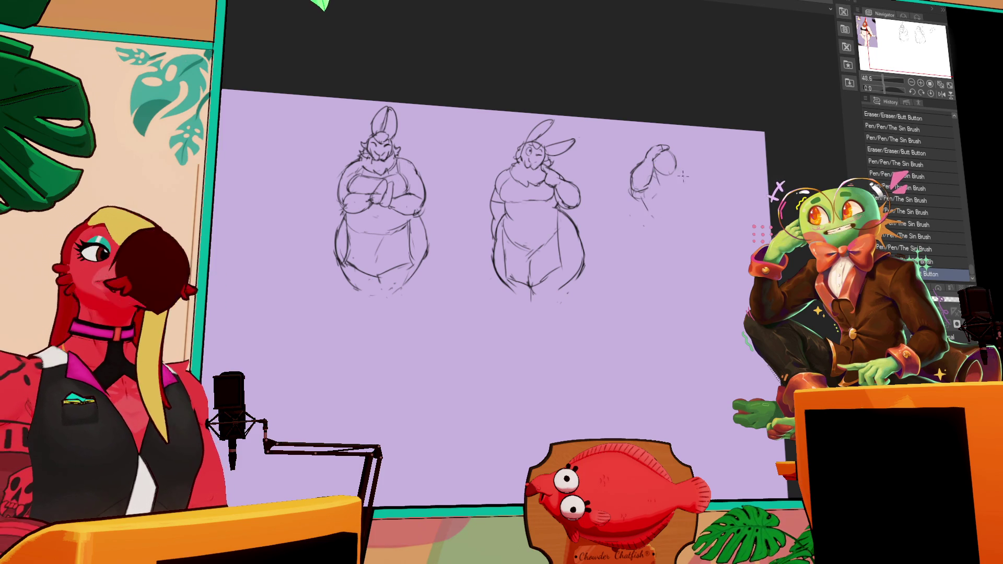
mouse_move(648, 208)
left_mouse_down()
mouse_move(640, 195)
mouse_move(631, 199)
left_mouse_up()
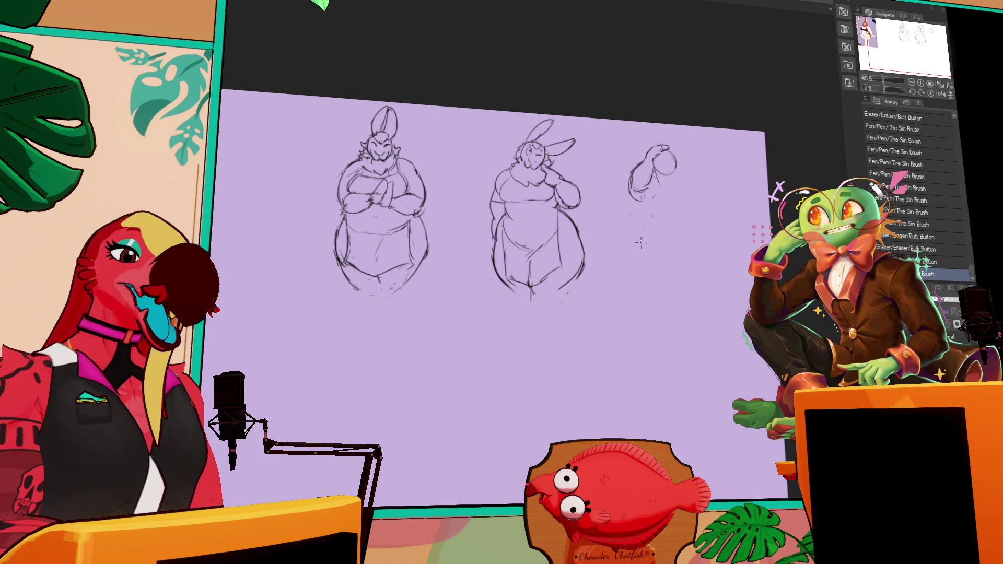
left_click_drag(567, 222, 559, 215)
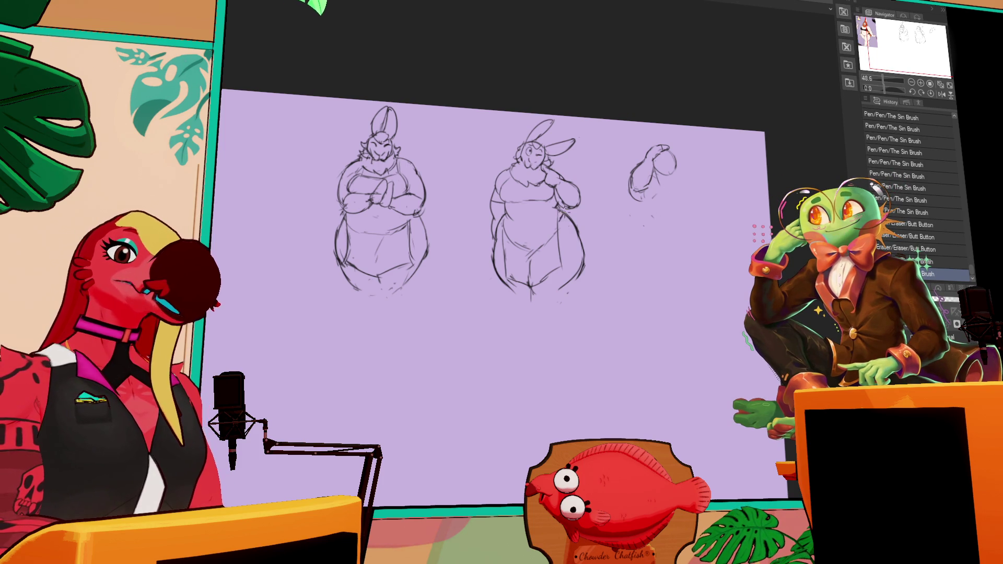
Step: Add small strokes to the third figure's head, undoing and restoring attempts
mouse_move(633, 217)
left_mouse_down()
mouse_move(653, 167)
mouse_move(674, 178)
left_mouse_up()
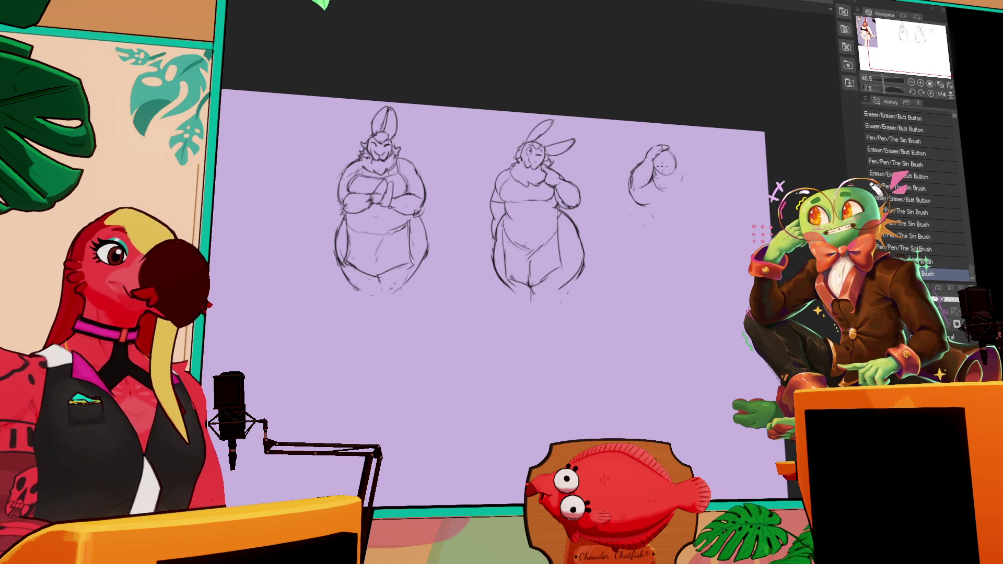
key("ctrl+z")
key("ctrl+z")
key("ctrl+y")
key("ctrl+y")
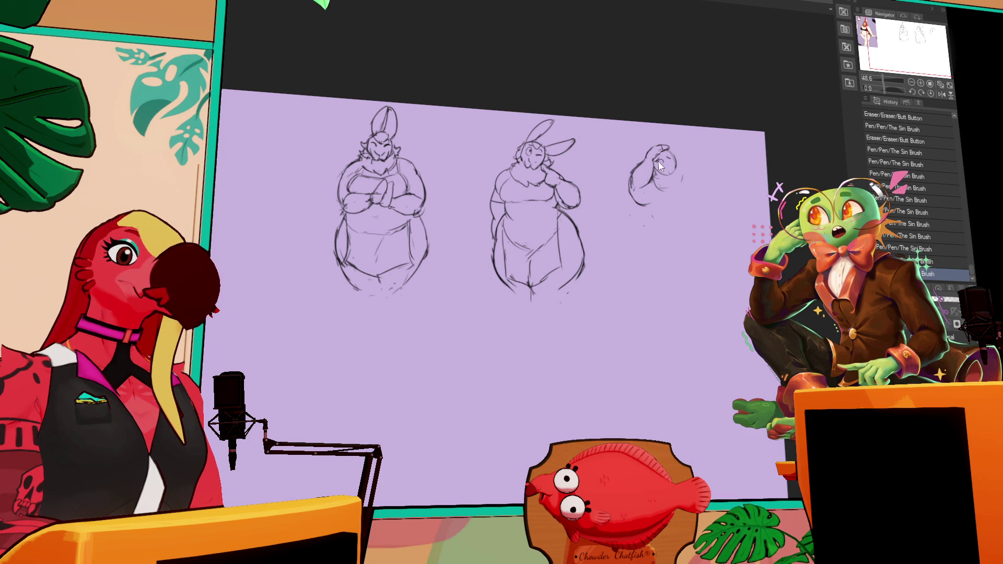
left_click_drag(659, 160, 665, 156)
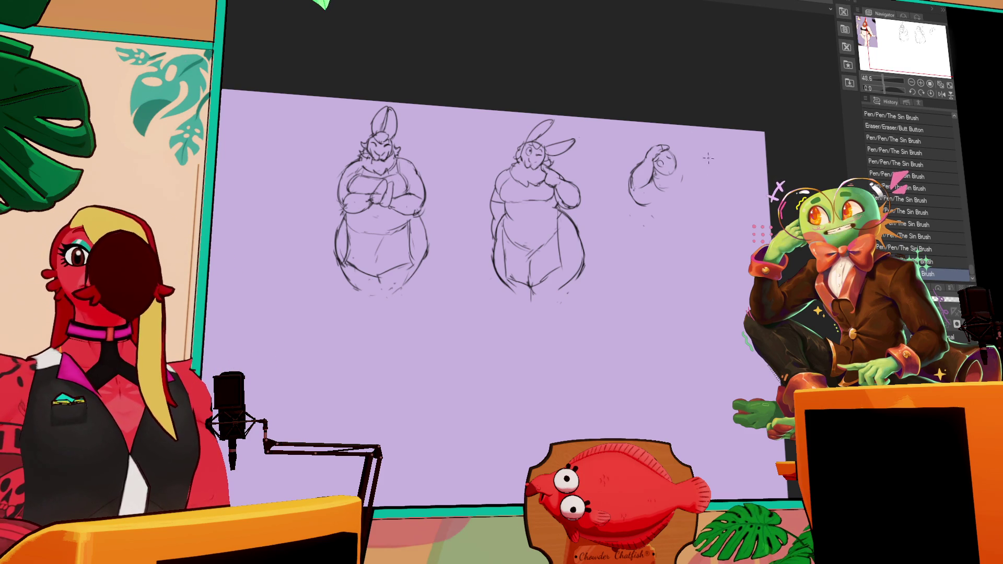
left_click_drag(713, 200, 713, 196)
left_click_drag(665, 154, 673, 164)
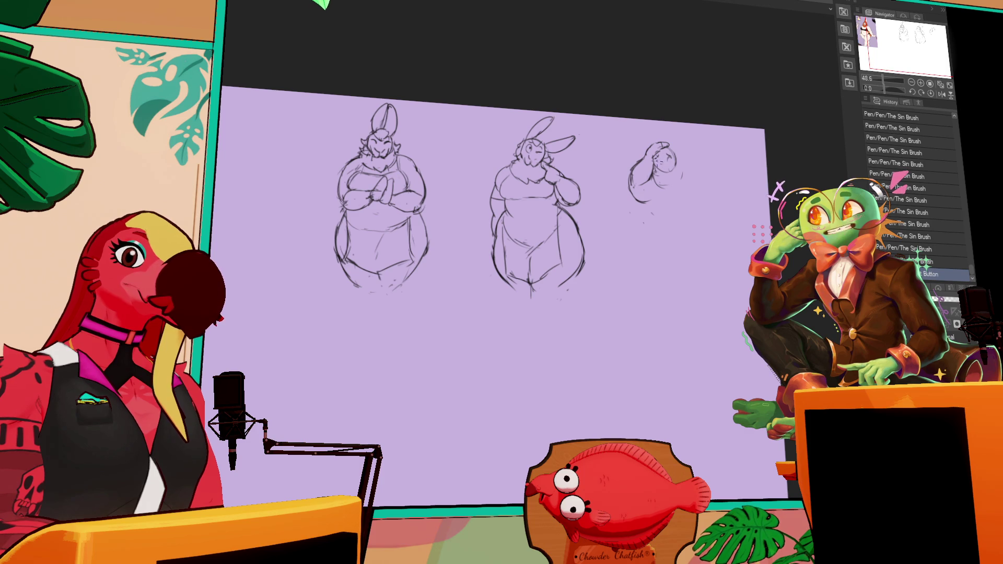
key("ctrl+z")
key("ctrl+z")
key("ctrl+z")
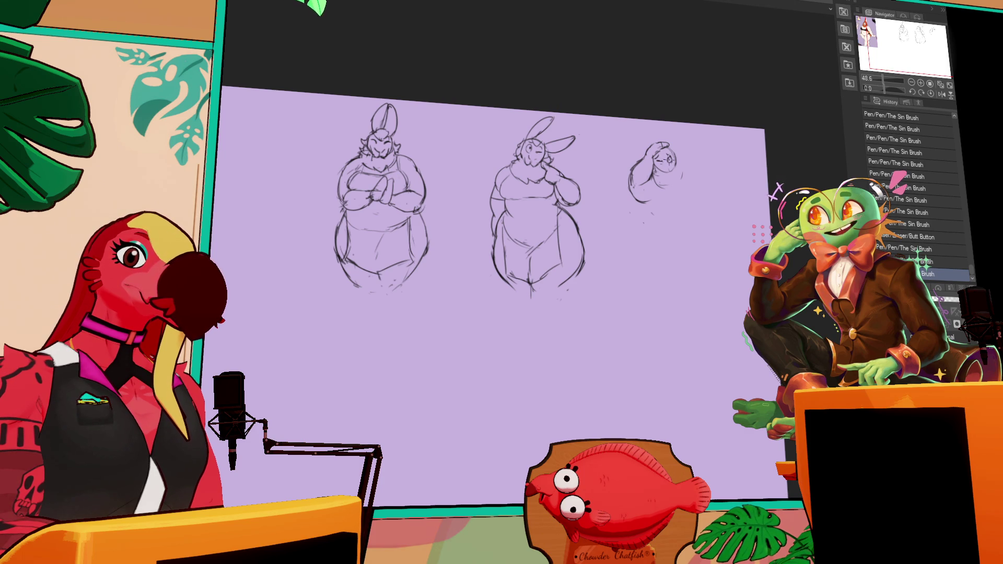
Step: Redraw the third figure's face and clean up its small stray strokes
mouse_move(668, 162)
left_mouse_down()
mouse_move(674, 175)
mouse_move(659, 174)
left_mouse_up()
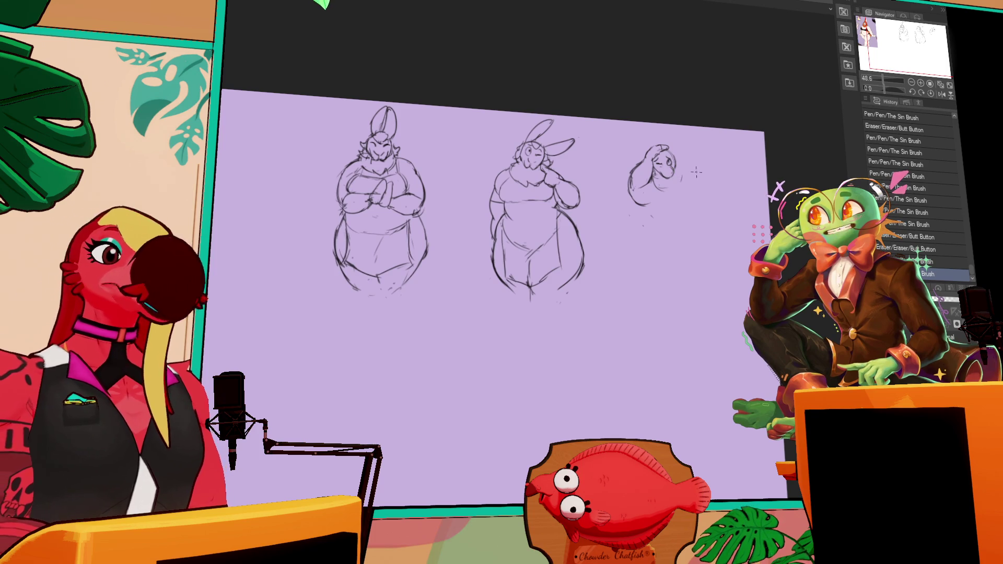
mouse_move(653, 196)
left_mouse_down()
mouse_move(639, 206)
mouse_move(639, 187)
left_mouse_up()
key("ctrl+z")
key("ctrl+z")
left_click_drag(594, 213, 612, 223)
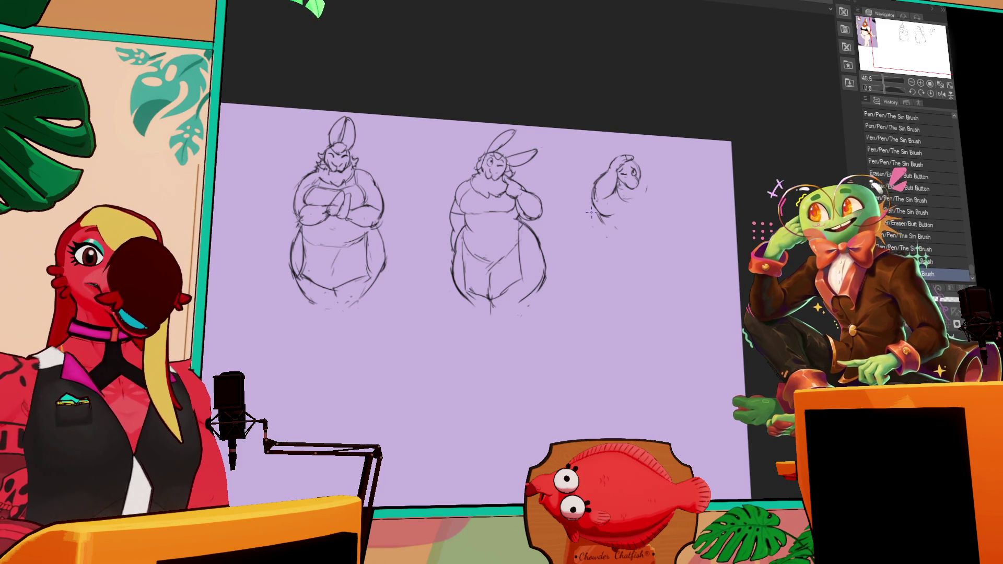
Step: Clean the third figure's neck, then sketch its shoulders, body details and face touch-ups
mouse_move(595, 212)
left_mouse_down()
mouse_move(605, 223)
mouse_move(612, 210)
mouse_move(600, 217)
mouse_move(614, 233)
left_mouse_up()
mouse_move(655, 203)
left_mouse_down()
mouse_move(657, 227)
mouse_move(621, 233)
mouse_move(648, 202)
mouse_move(656, 225)
left_mouse_up()
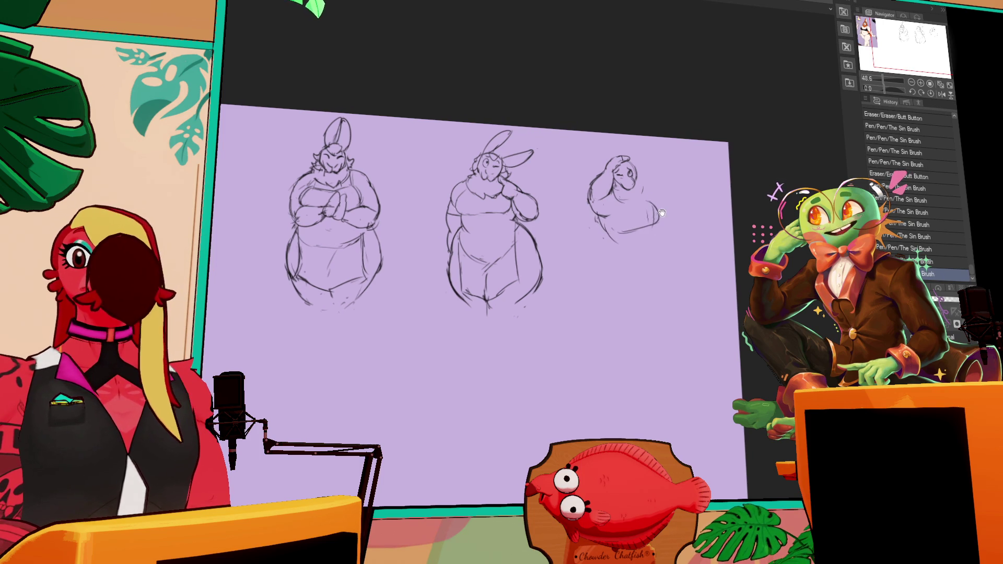
mouse_move(617, 229)
left_mouse_down()
mouse_move(585, 215)
mouse_move(623, 244)
mouse_move(595, 227)
mouse_move(620, 228)
left_mouse_up()
mouse_move(635, 207)
left_mouse_down()
mouse_move(640, 213)
mouse_move(630, 191)
mouse_move(568, 204)
mouse_move(642, 187)
left_mouse_up()
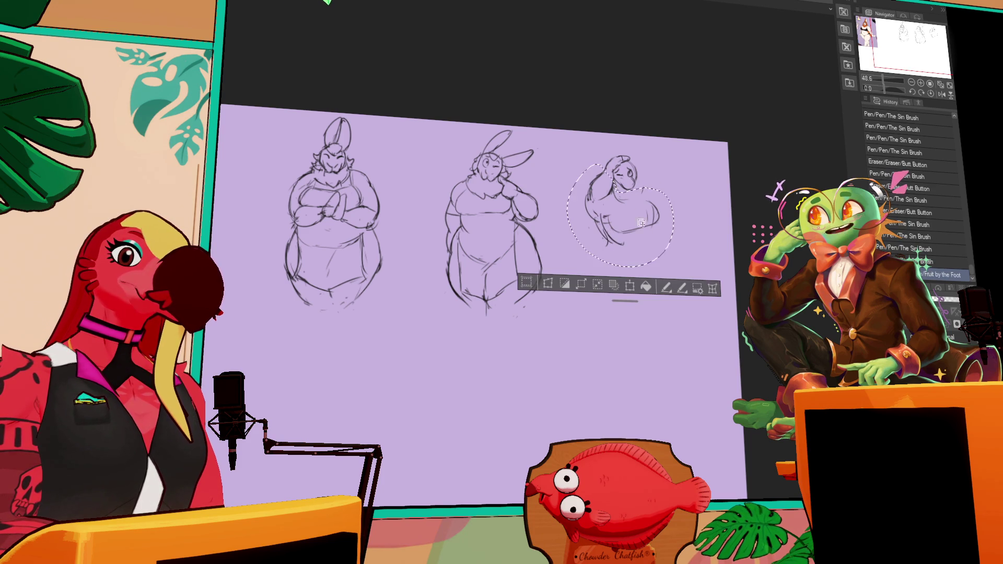
Step: Lasso the third figure, scale and rotate it, apply, and deselect
left_click(631, 284)
left_click_drag(668, 261, 670, 263)
mouse_move(616, 219)
left_mouse_down()
mouse_move(606, 215)
mouse_move(605, 240)
left_mouse_up()
key("Return")
key("ctrl+d")
Step: Erase the third figure's lower-left lines and redraw its left side
left_click_drag(588, 196, 594, 215)
left_click_drag(582, 177, 590, 191)
mouse_move(593, 225)
left_mouse_down()
mouse_move(594, 207)
mouse_move(611, 236)
mouse_move(590, 269)
left_mouse_up()
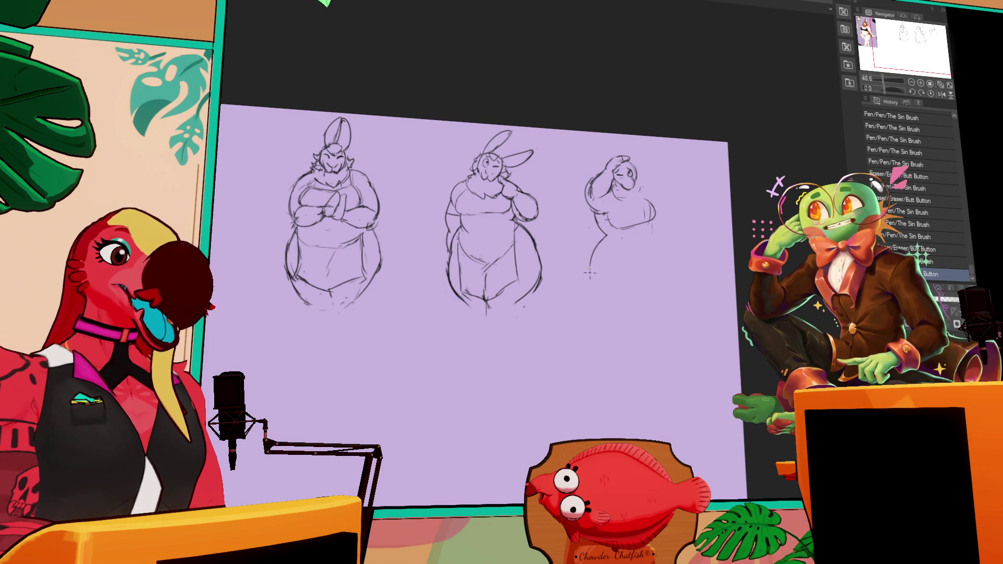